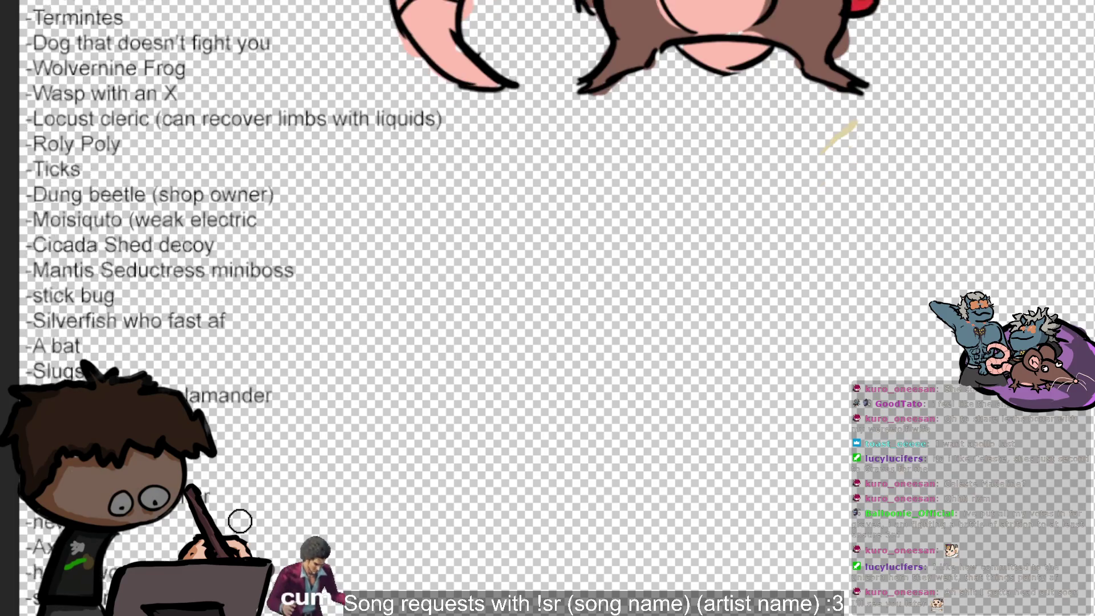
scroll(240, 521, "down", 3)
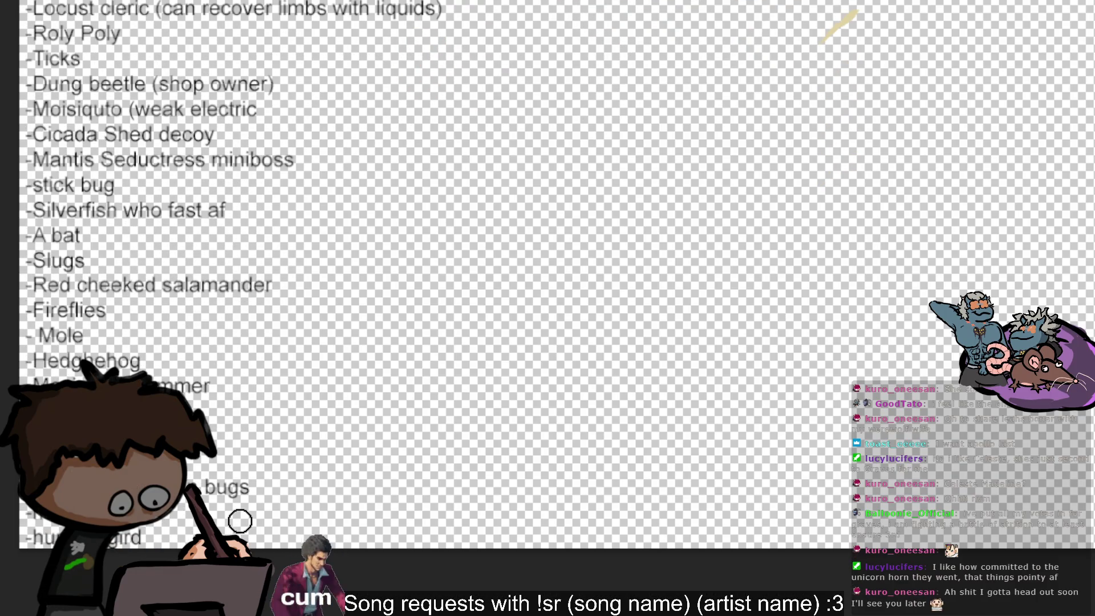
- Move the earlier frog drawing to the canvas centre, below the rat
scroll(240, 521, "down", 1)
scroll(239, 521, "up", 1)
scroll(239, 521, "up", 1)
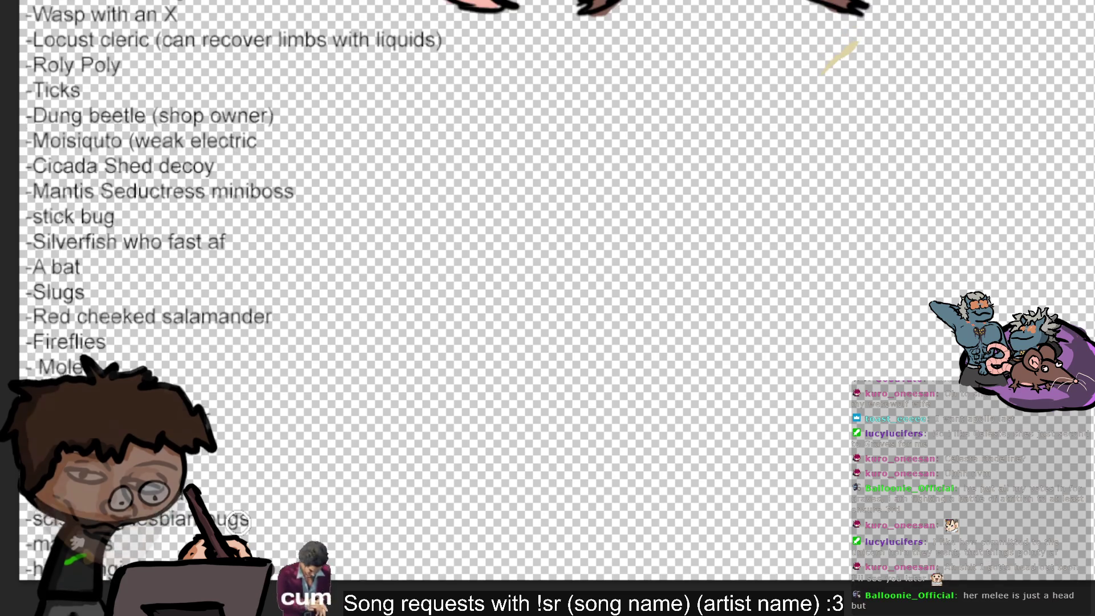
scroll(239, 521, "up", 2)
scroll(240, 521, "up", 1)
scroll(239, 521, "up", 1)
scroll(238, 523, "down", 2)
scroll(238, 524, "down", 2)
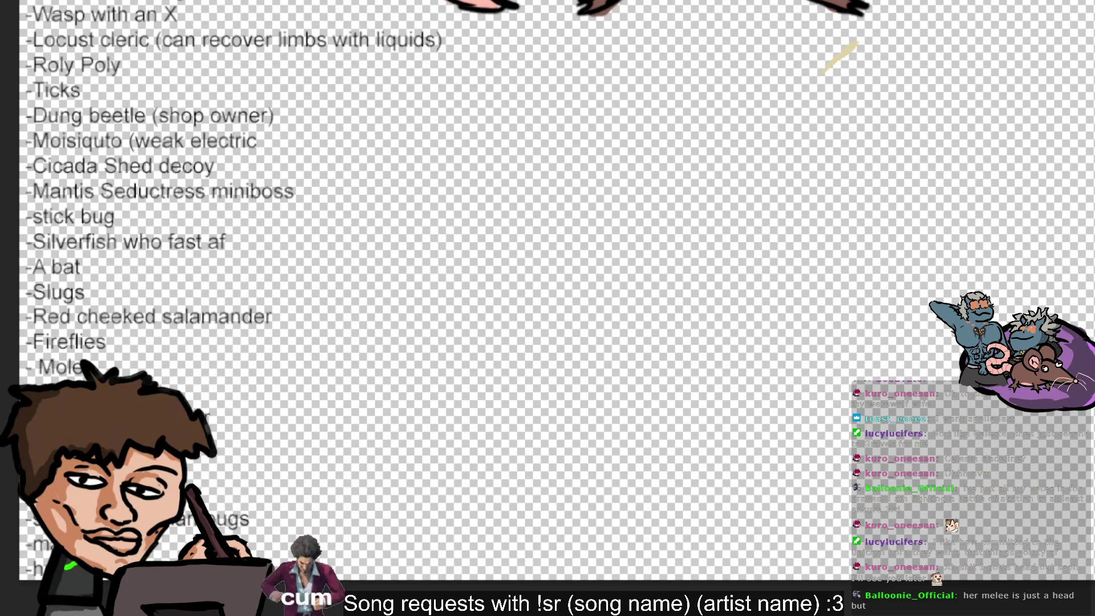
scroll(457, 286, "up", 3)
scroll(457, 286, "up", 2)
scroll(456, 285, "up", 2)
scroll(457, 285, "up", 2)
scroll(456, 285, "up", 1)
scroll(457, 285, "up", 1)
scroll(457, 285, "up", 1)
scroll(456, 285, "up", 1)
scroll(456, 285, "up", 1)
scroll(456, 286, "up", 2)
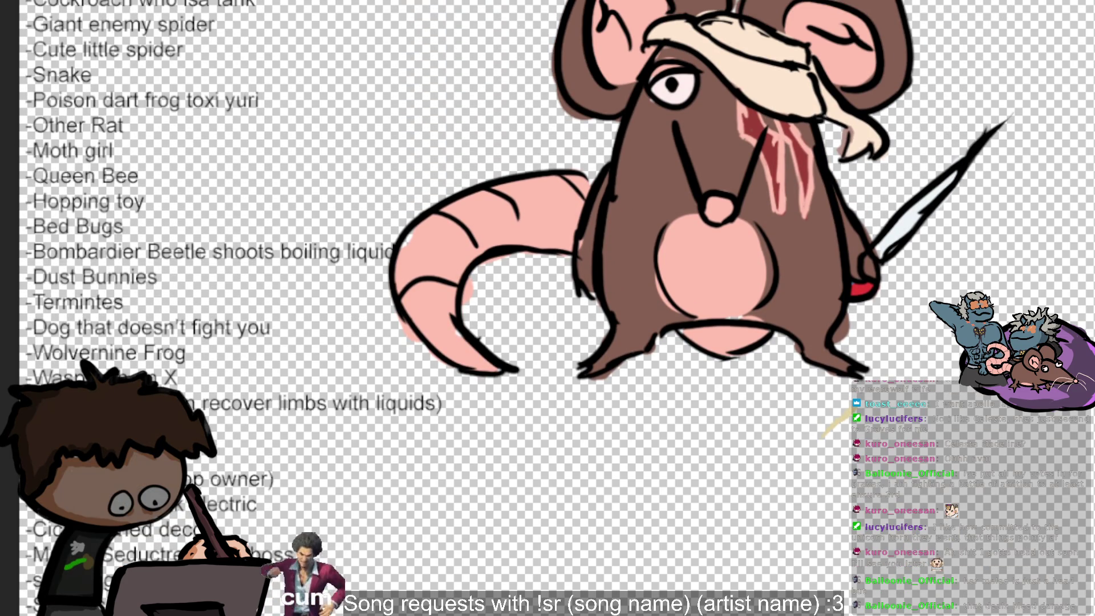
scroll(457, 286, "down", 1)
scroll(457, 286, "up", 2)
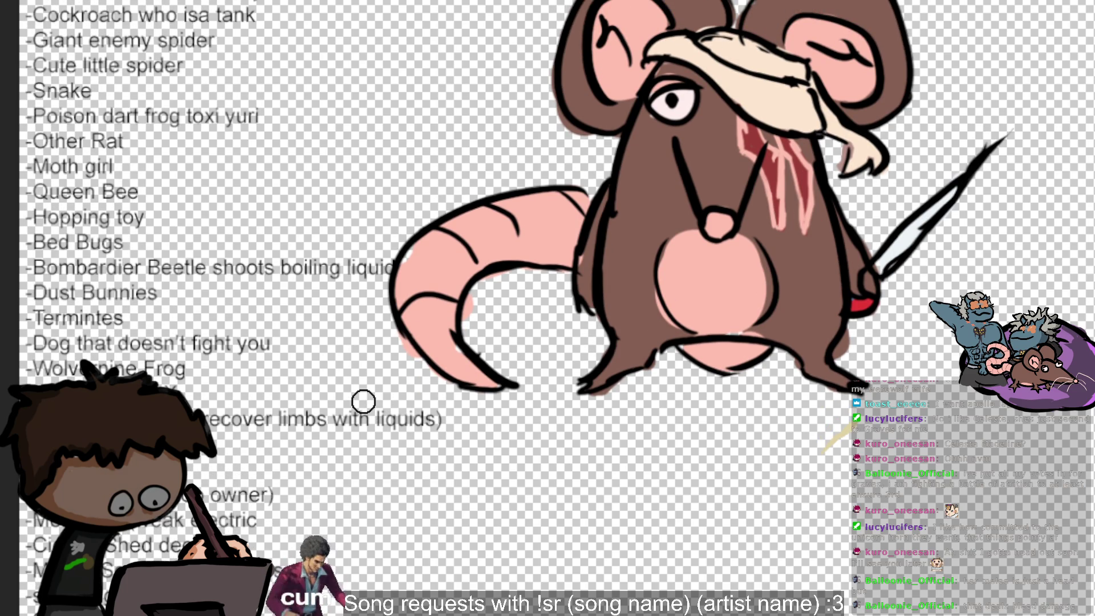
scroll(363, 401, "down", 2)
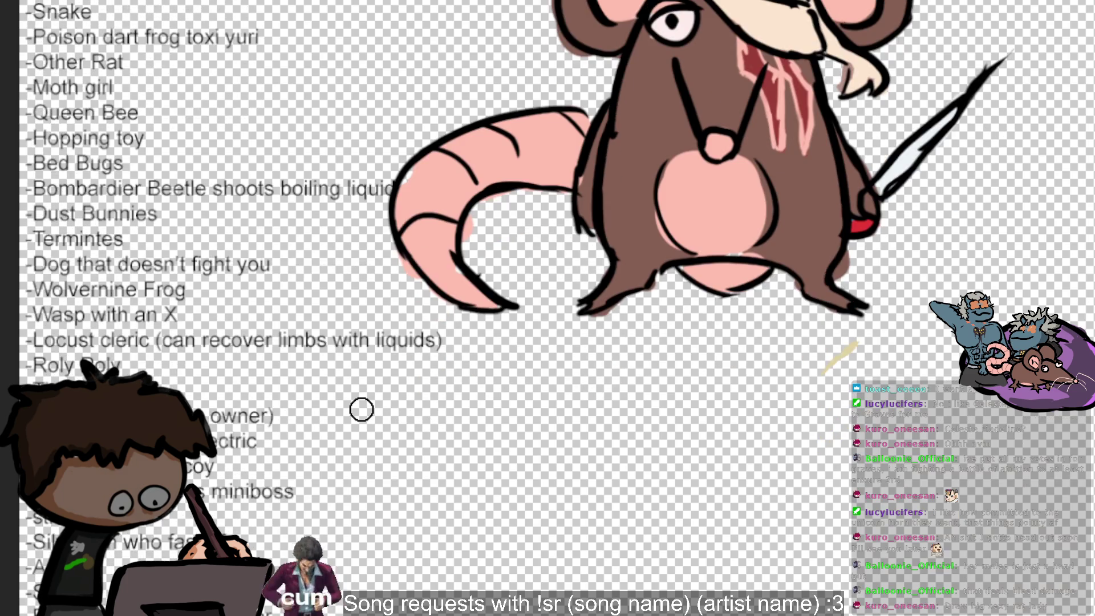
scroll(363, 401, "down", 5)
scroll(363, 405, "down", 2)
scroll(362, 410, "down", 2)
scroll(356, 411, "down", 2)
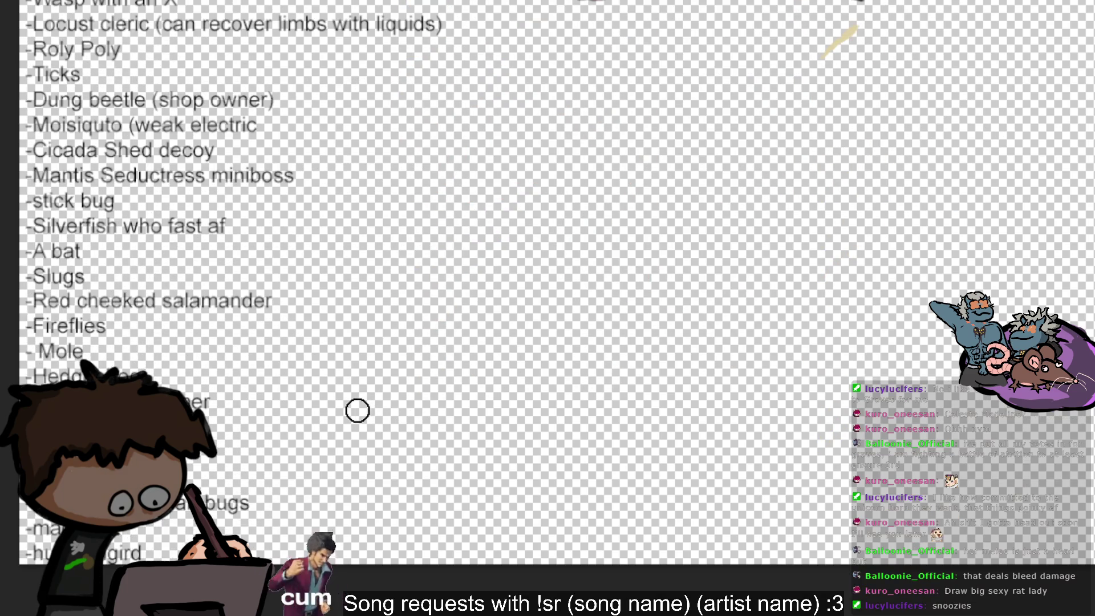
scroll(445, 398, "down", 3)
scroll(634, 408, "down", 2)
scroll(815, 405, "up", 2)
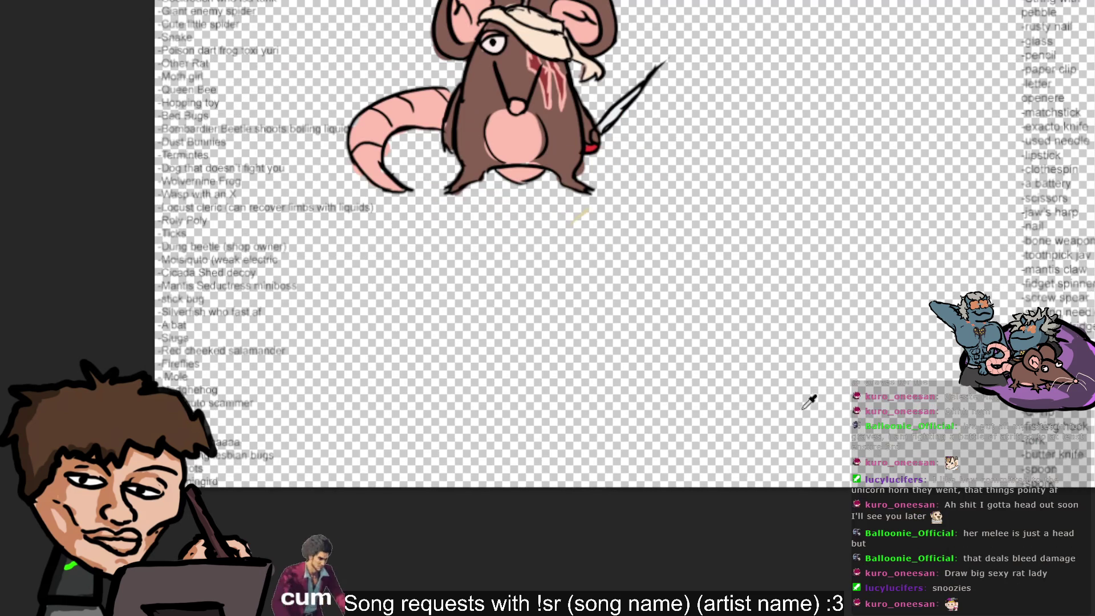
scroll(1038, 522, "down", 4)
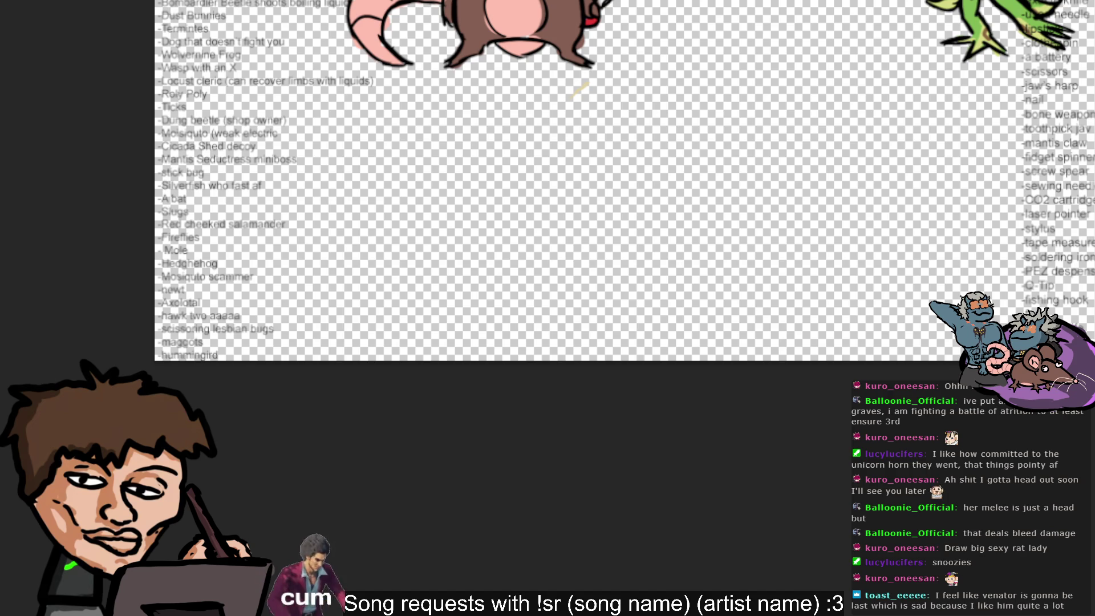
left_click_drag(981, 28, 422, 188)
- Sample the green from the frog's head and paste the tree-frog reference photo
scroll(875, 85, "down", 2)
scroll(880, 77, "up", 3)
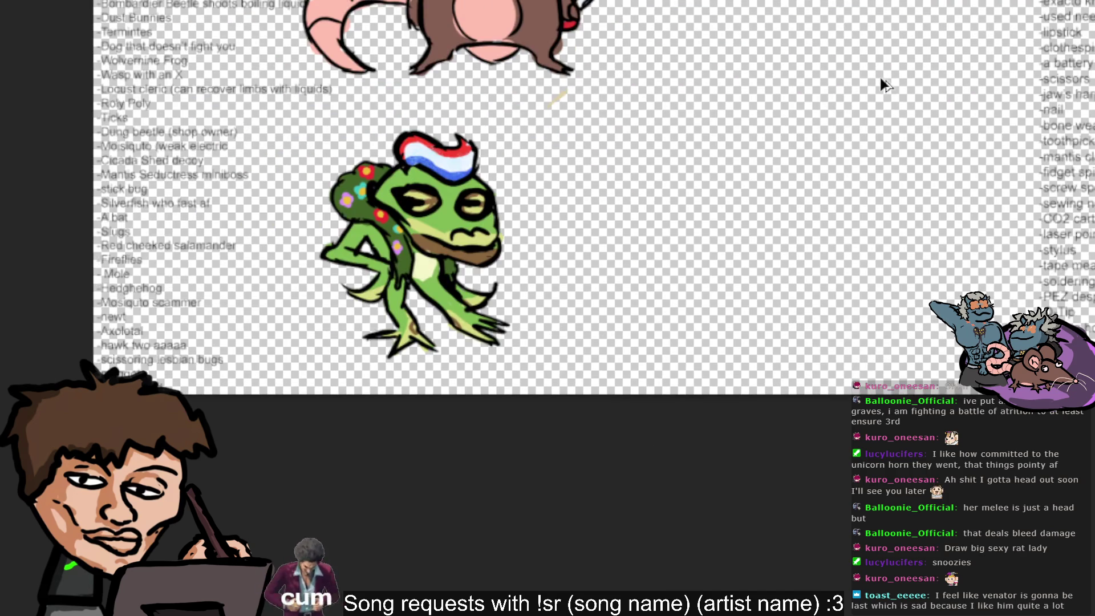
scroll(672, 285, "up", 2)
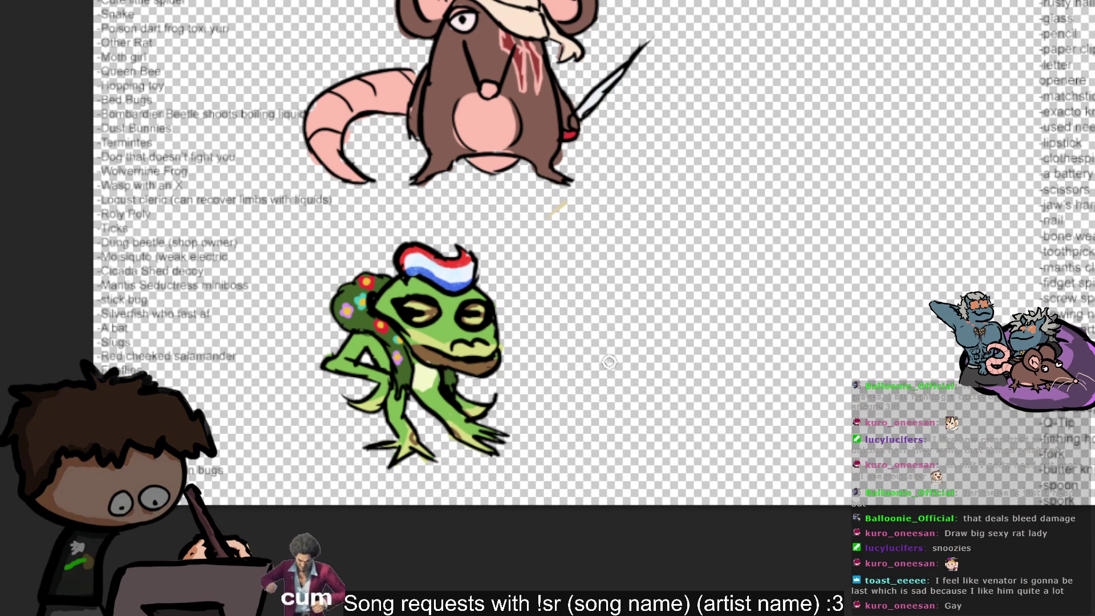
left_click(489, 295, "alt")
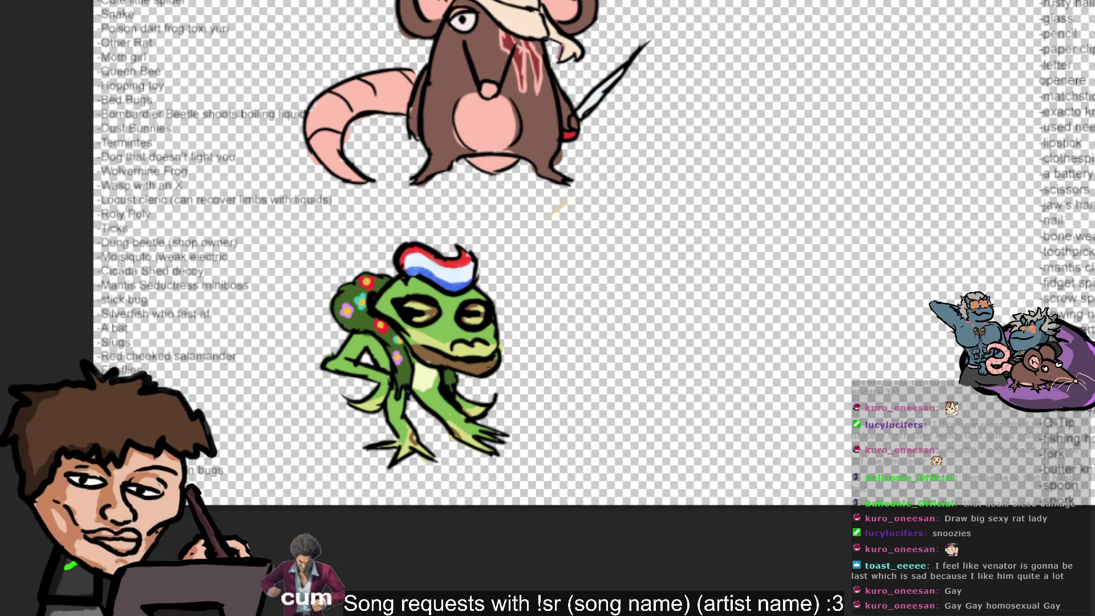
key("ctrl+v")
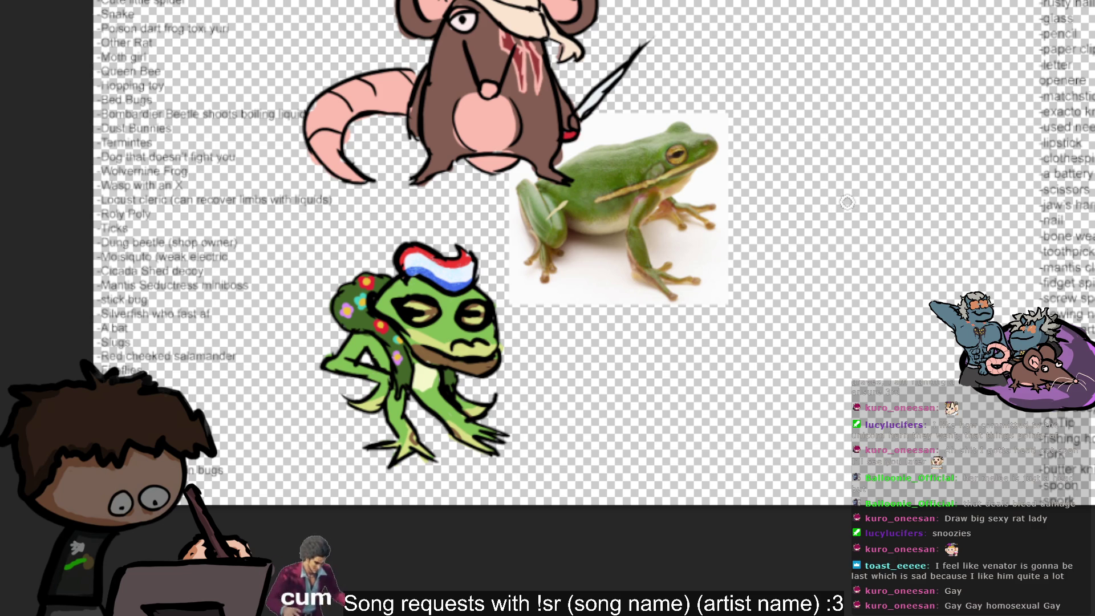
- Sketch a curved arc right of the tree-frog photo with a smaller curve inside it
left_click_drag(829, 174, 894, 215)
key("ctrl+z")
key("ctrl+z")
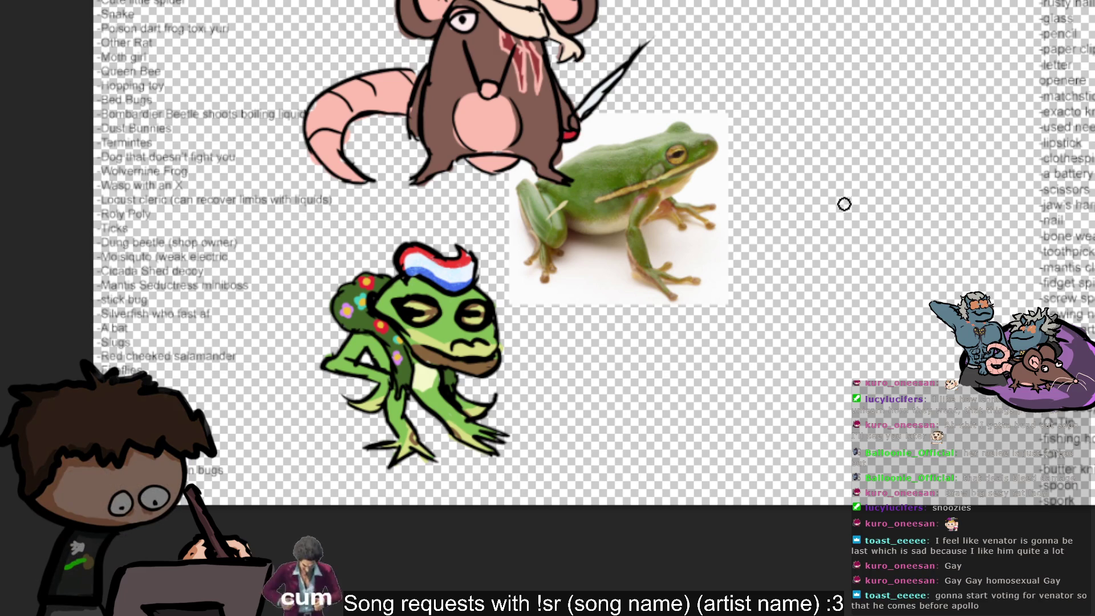
mouse_move(812, 198)
left_mouse_down()
mouse_move(850, 183)
mouse_move(877, 218)
left_mouse_up()
key("ctrl+z")
key("ctrl+z")
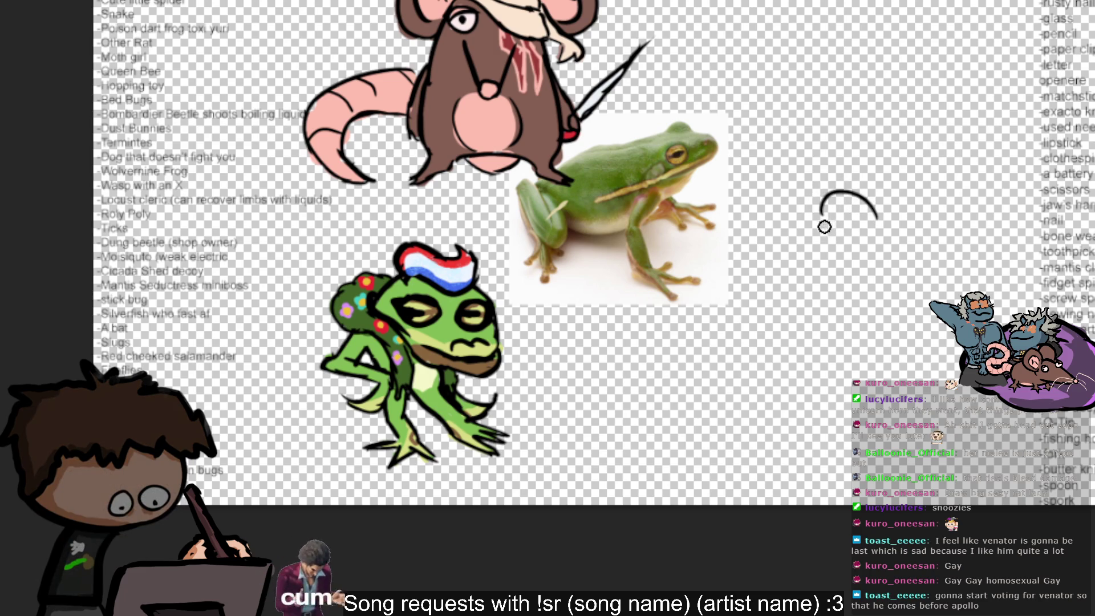
mouse_move(830, 231)
left_mouse_down()
mouse_move(859, 216)
mouse_move(830, 226)
left_mouse_up()
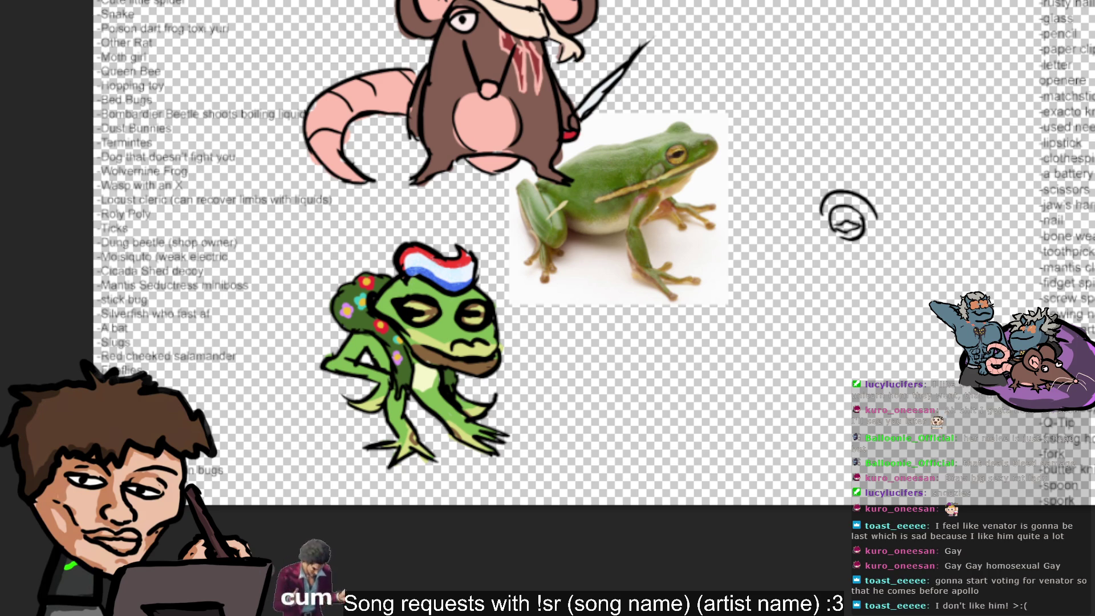
- Give the spiral a tail curling right and a short stroke off its top
left_click_drag(878, 203, 918, 223)
key("ctrl+z")
key("ctrl+z")
left_click_drag(829, 202, 874, 186)
key("ctrl+z")
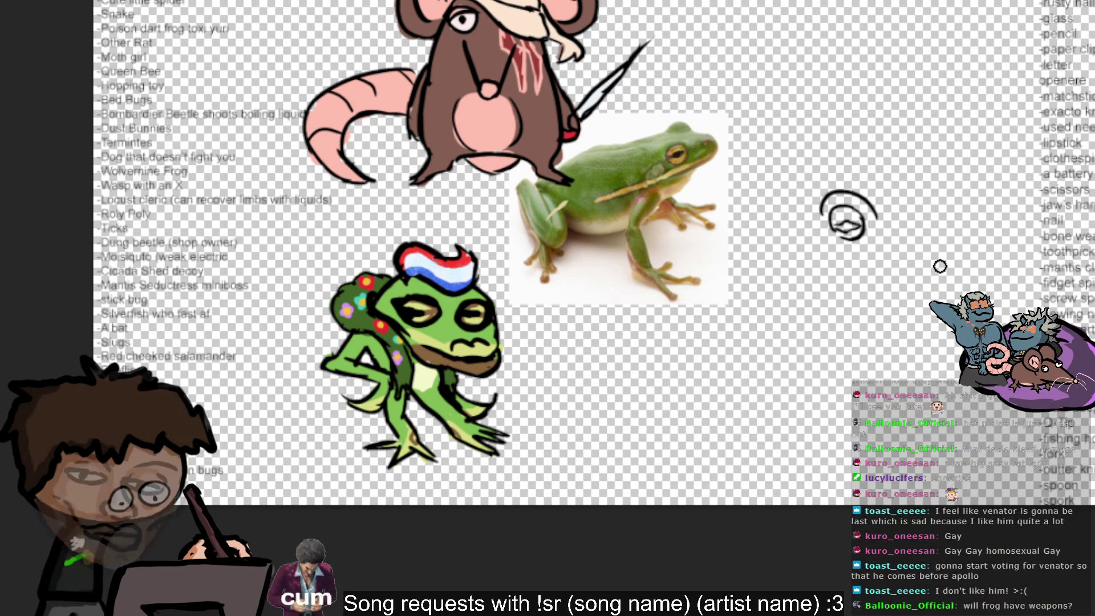
mouse_move(872, 203)
left_mouse_down()
mouse_move(927, 222)
mouse_move(930, 236)
left_mouse_up()
key("ctrl+z")
key("ctrl+z")
key("ctrl+z")
mouse_move(872, 203)
left_mouse_down()
mouse_move(909, 227)
mouse_move(912, 217)
mouse_move(928, 243)
left_mouse_up()
key("ctrl+z")
key("ctrl+z")
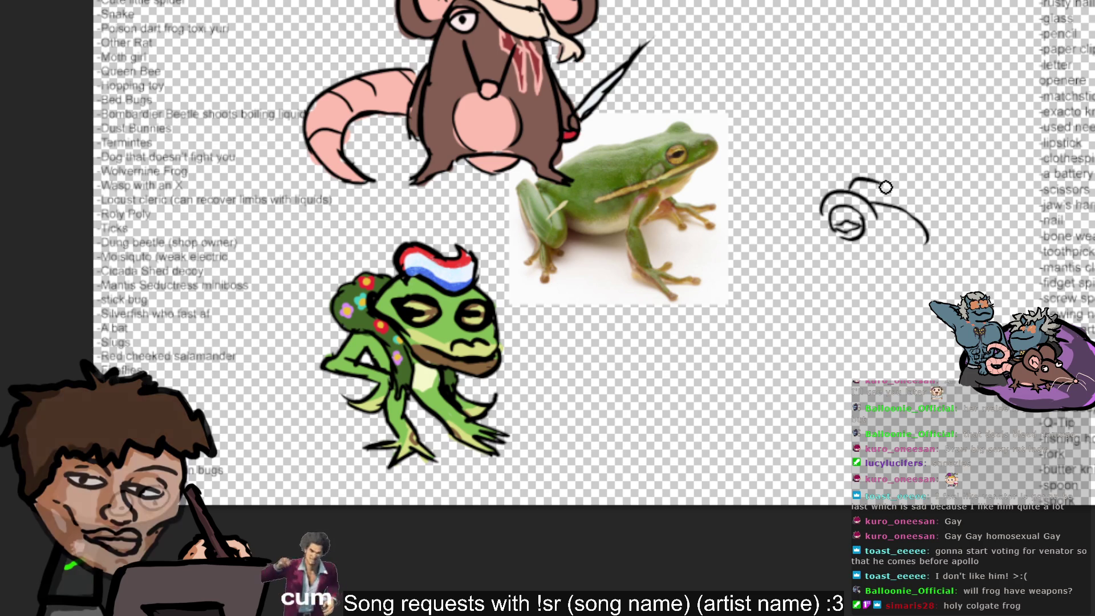
mouse_move(850, 188)
left_mouse_down()
mouse_move(899, 183)
mouse_move(882, 211)
left_mouse_up()
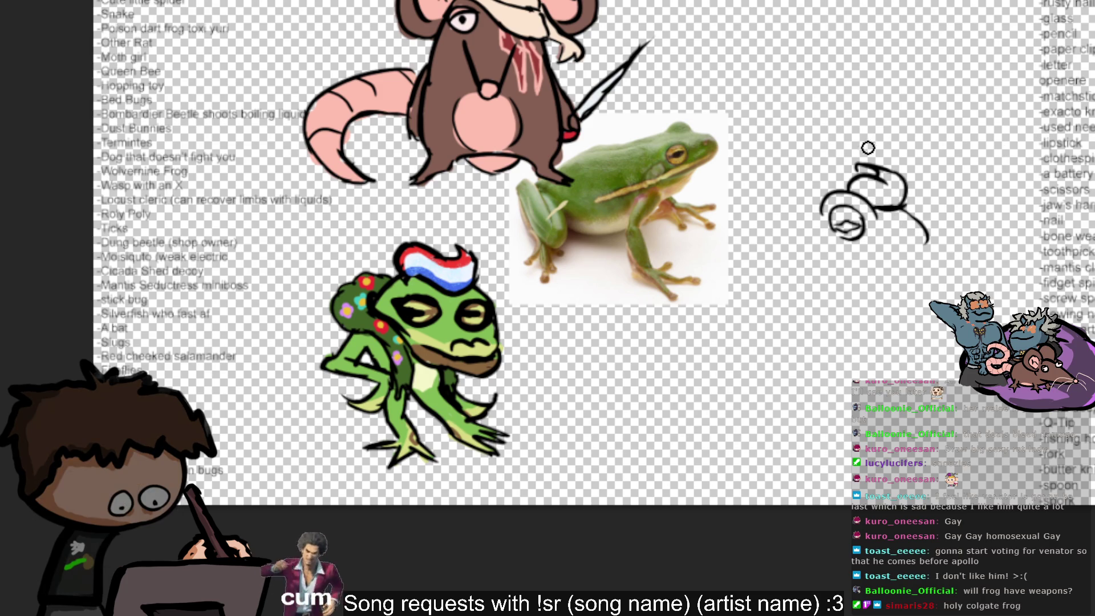
- Try several left- and down-hooking tail strokes on the spiral, undoing each attempt
left_click_drag(924, 236, 877, 263)
key("ctrl+z")
left_click_drag(924, 235, 850, 268)
key("ctrl+z")
left_click_drag(923, 240, 853, 260)
key("ctrl+z")
left_click_drag(921, 239, 857, 248)
key("ctrl+z")
left_click_drag(923, 239, 858, 262)
key("ctrl+z")
mouse_move(921, 237)
left_mouse_down()
mouse_move(893, 245)
mouse_move(908, 266)
left_mouse_up()
key("ctrl+z")
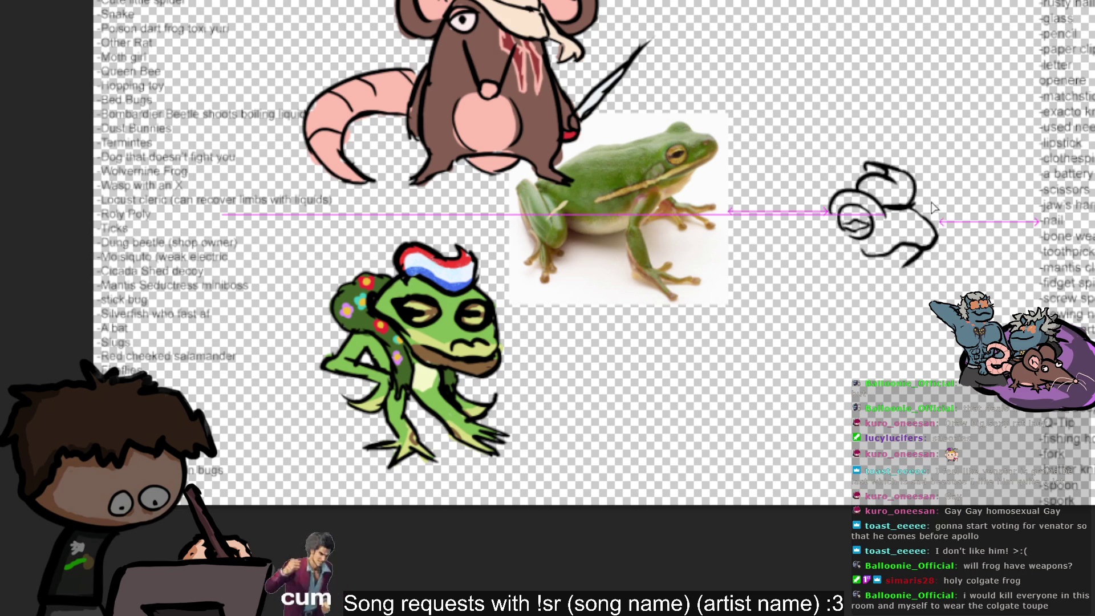
- Nudge the head sketch up and right, add a left-side curve, and extend the neck line
left_click_drag(873, 217, 890, 210)
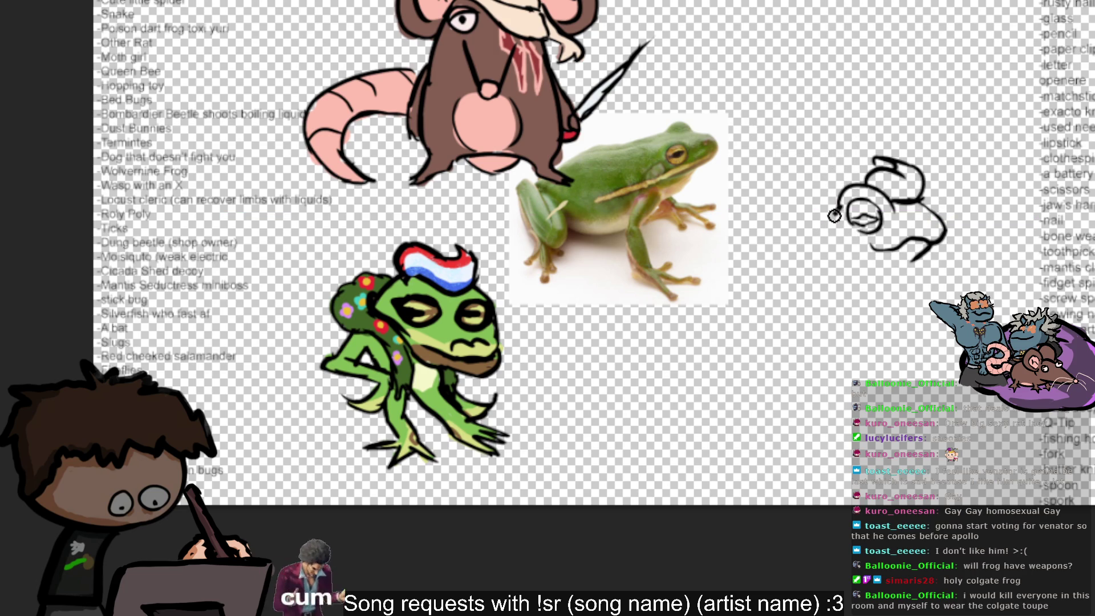
left_click_drag(839, 249, 838, 201)
left_click_drag(927, 251, 911, 270)
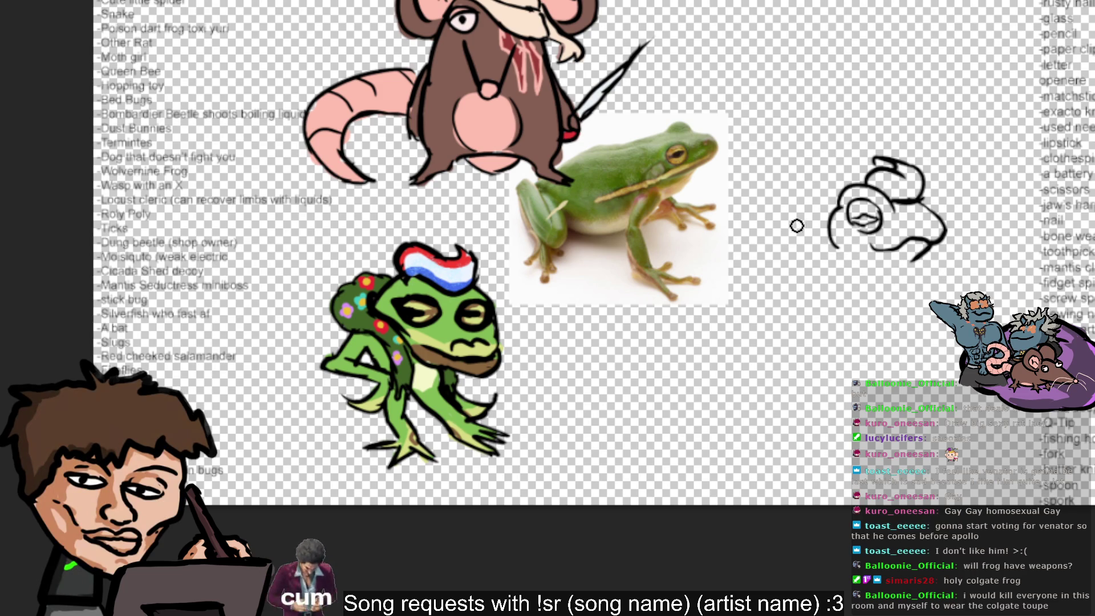
mouse_move(770, 220)
left_mouse_down()
mouse_move(764, 248)
mouse_move(784, 206)
left_mouse_up()
key("ctrl+z")
key("ctrl+z")
key("ctrl+z")
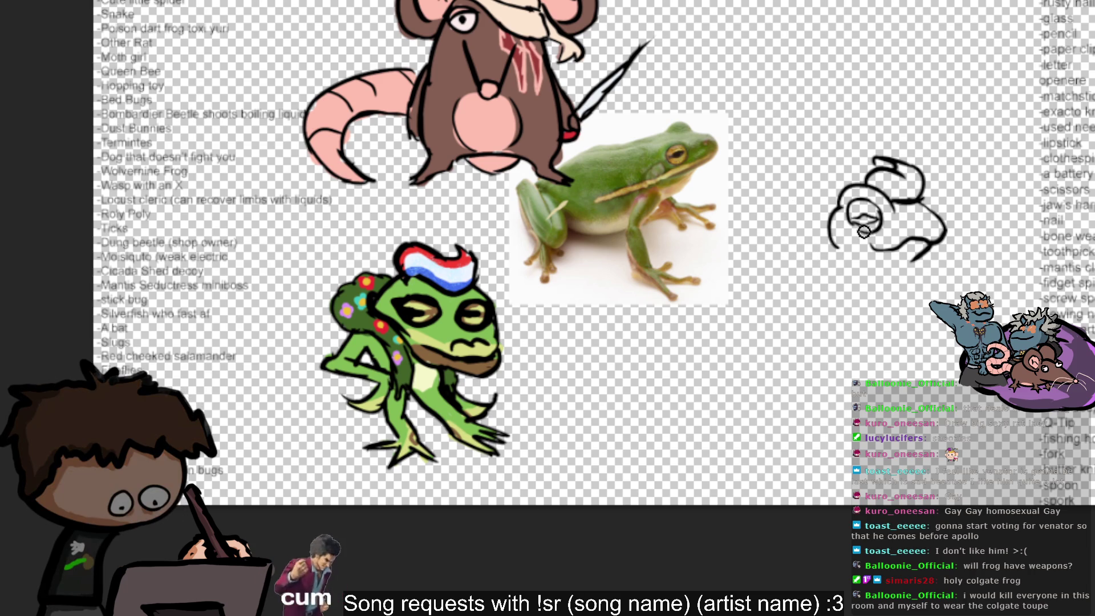
scroll(745, 252, "down", 1)
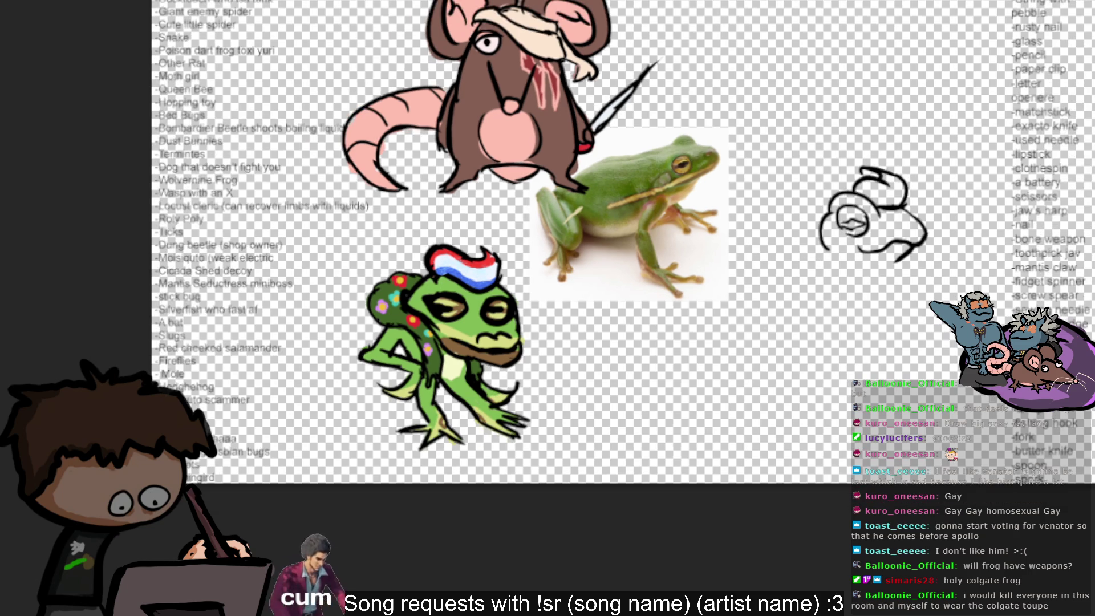
- Draw a line down from the jaw and rework the lower-left body curves under the head
scroll(685, 228, "up", 1)
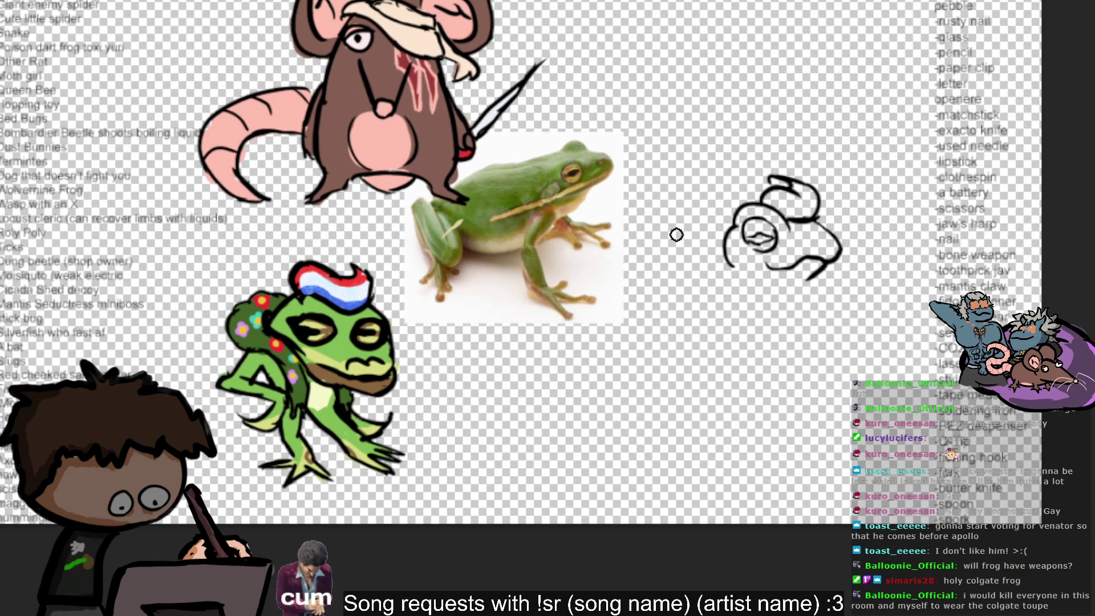
scroll(682, 242, "up", 1)
mouse_move(822, 283)
left_mouse_down()
mouse_move(831, 320)
mouse_move(798, 346)
mouse_move(748, 323)
left_mouse_up()
key("ctrl+z")
mouse_move(830, 311)
left_mouse_down()
mouse_move(742, 336)
mouse_move(736, 294)
left_mouse_up()
key("ctrl+z")
mouse_move(767, 345)
left_mouse_down()
mouse_move(734, 318)
mouse_move(733, 273)
mouse_move(747, 342)
mouse_move(735, 271)
left_mouse_up()
key("ctrl+z")
key("ctrl+z")
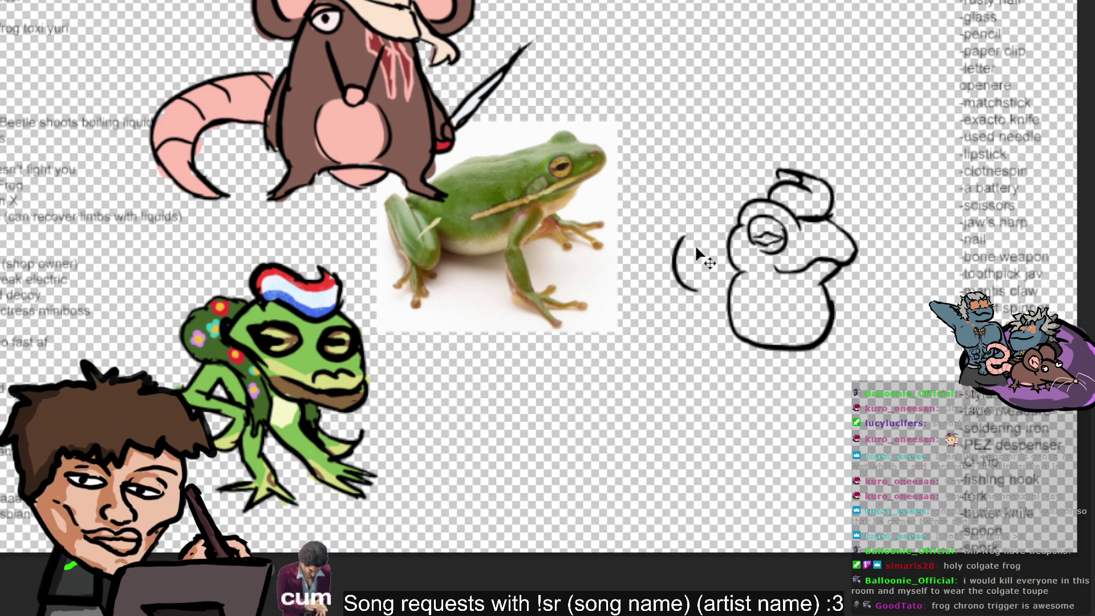
mouse_move(679, 240)
left_mouse_down()
mouse_move(673, 273)
mouse_move(697, 294)
left_mouse_up()
key("ctrl+z")
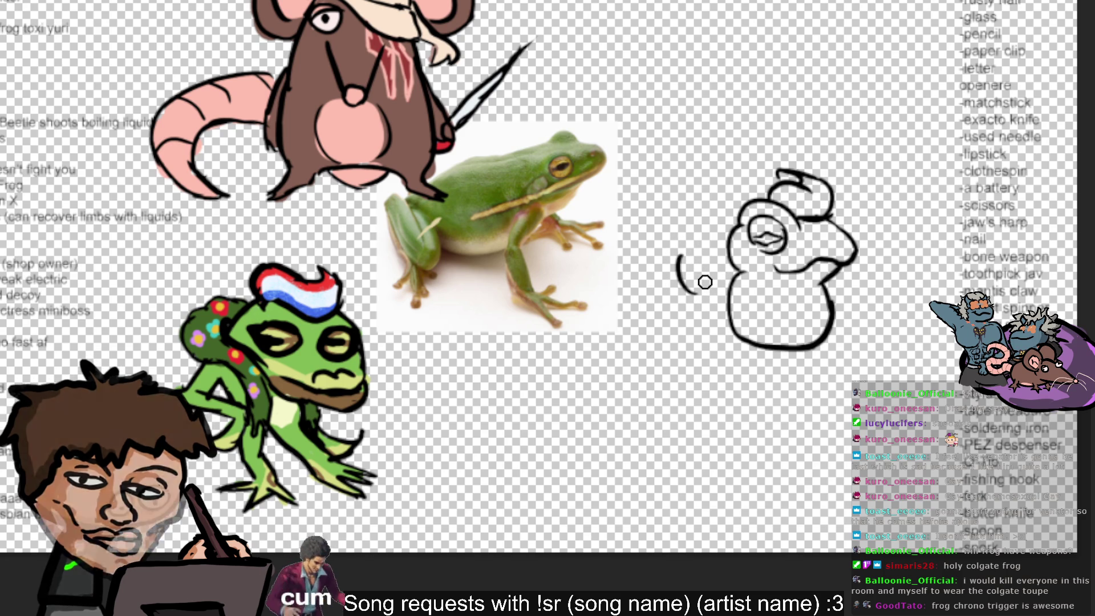
- Extend and close the bumpy left outline, draw leg lines down the body, and start the arm
mouse_move(692, 220)
left_mouse_down()
mouse_move(679, 255)
mouse_move(687, 220)
mouse_move(732, 219)
mouse_move(730, 211)
left_mouse_up()
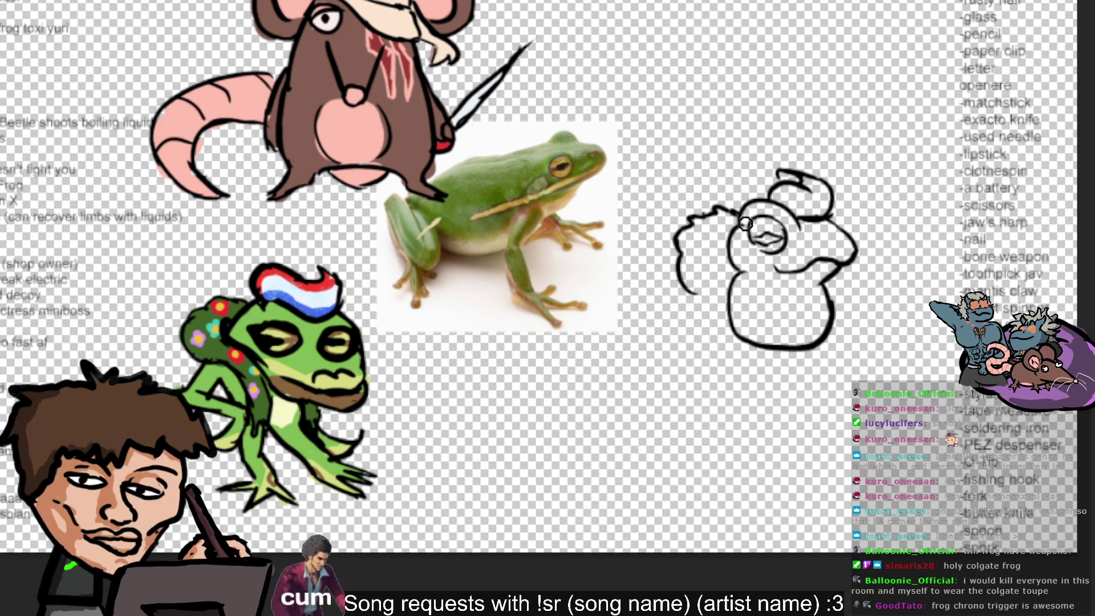
left_click_drag(692, 292, 745, 303)
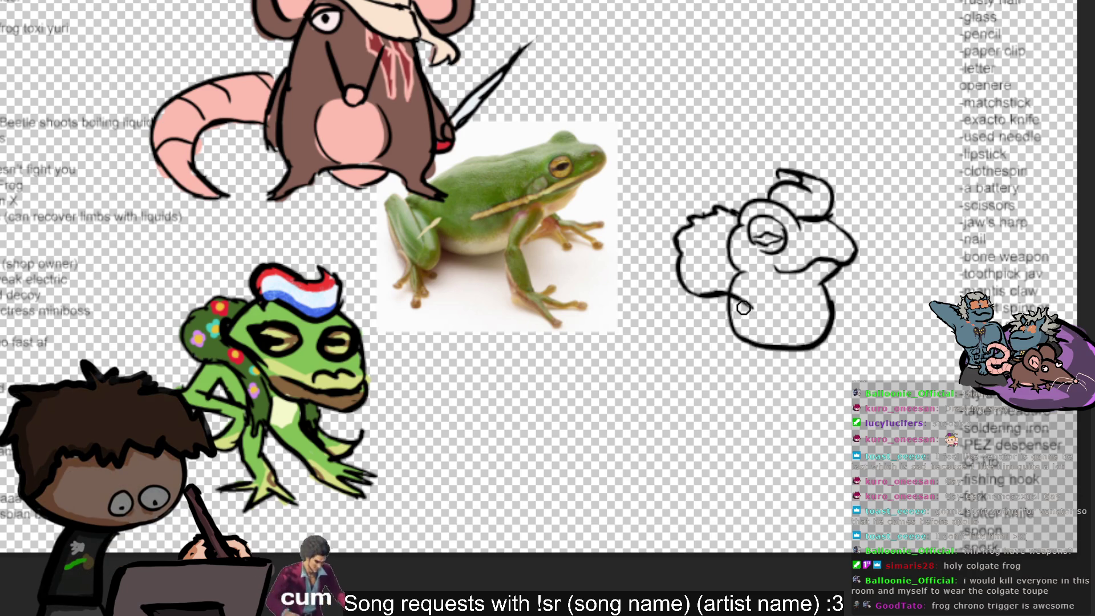
mouse_move(755, 313)
left_mouse_down()
mouse_move(757, 349)
mouse_move(773, 370)
left_mouse_up()
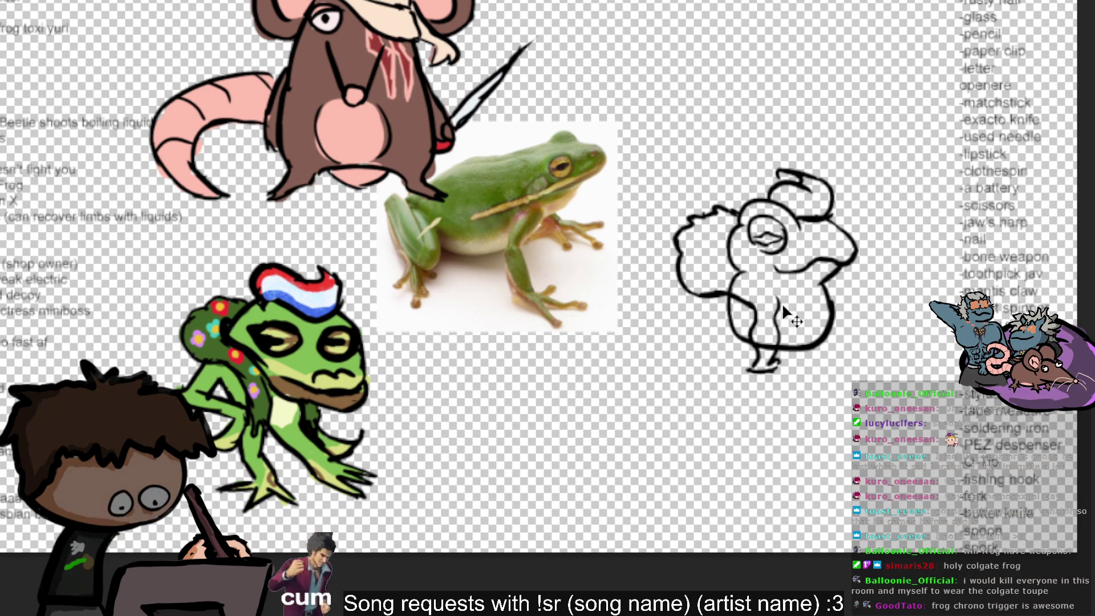
left_click_drag(784, 348, 765, 276)
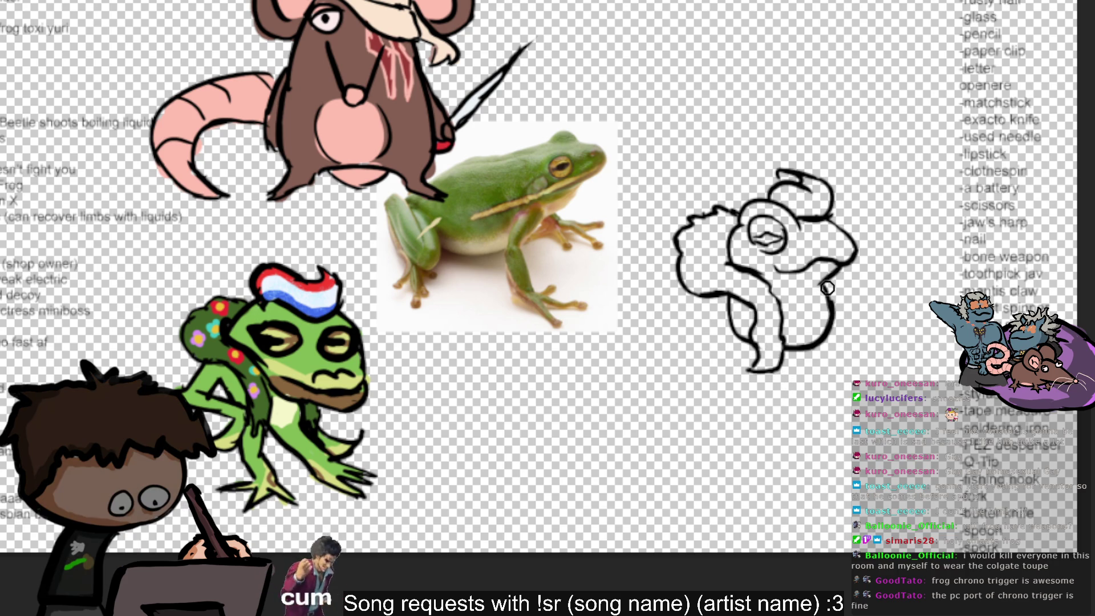
left_click_drag(825, 285, 912, 260)
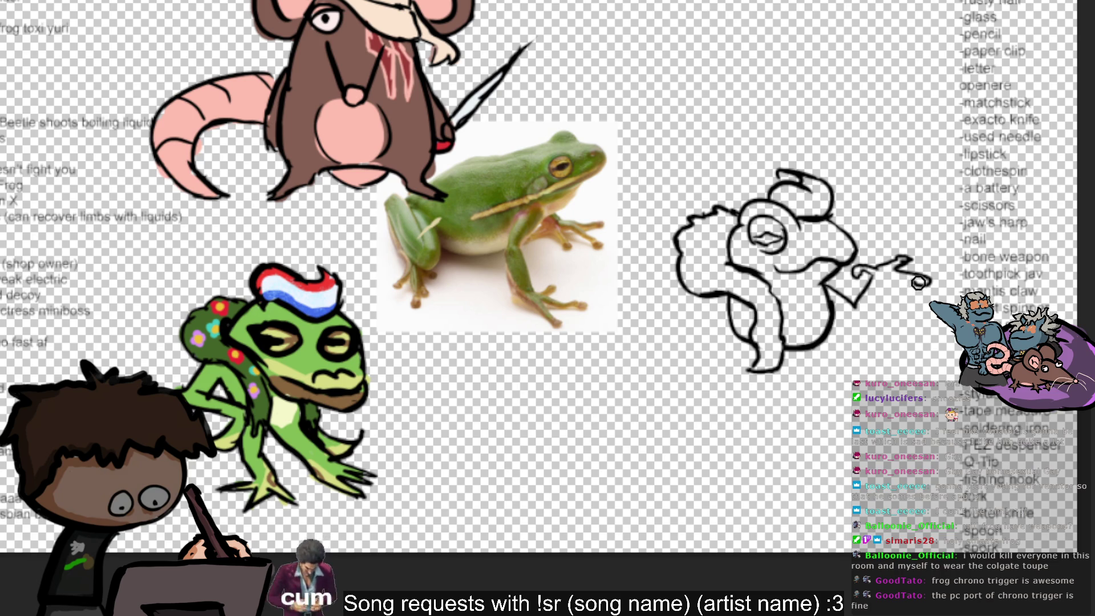
- Extend the arm to the right and draw the hand gripping the weapon
left_click_drag(887, 276, 927, 279)
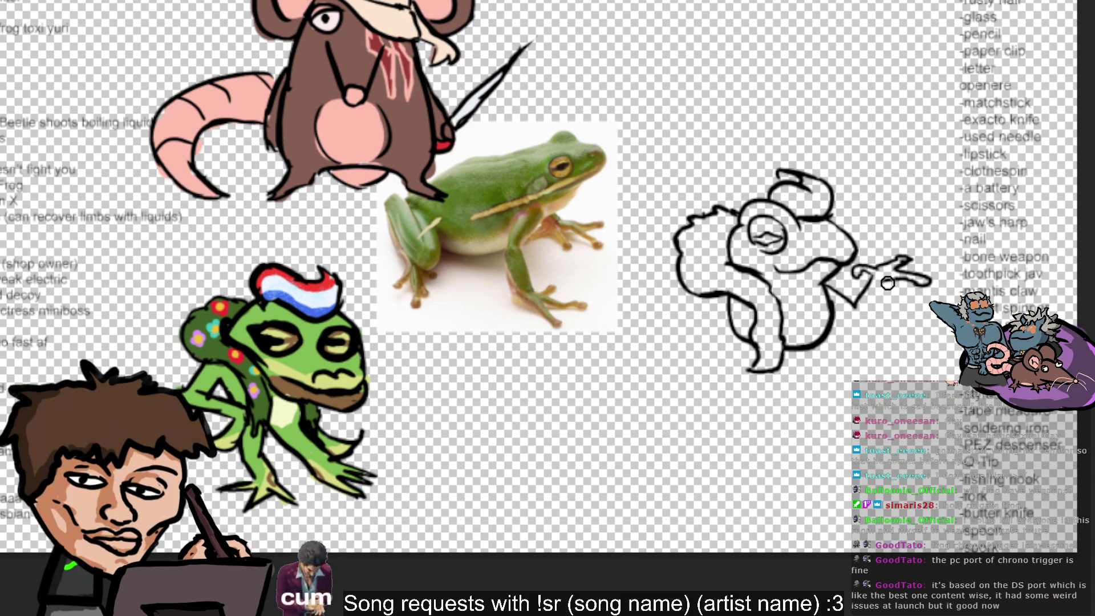
left_click_drag(872, 308, 844, 319)
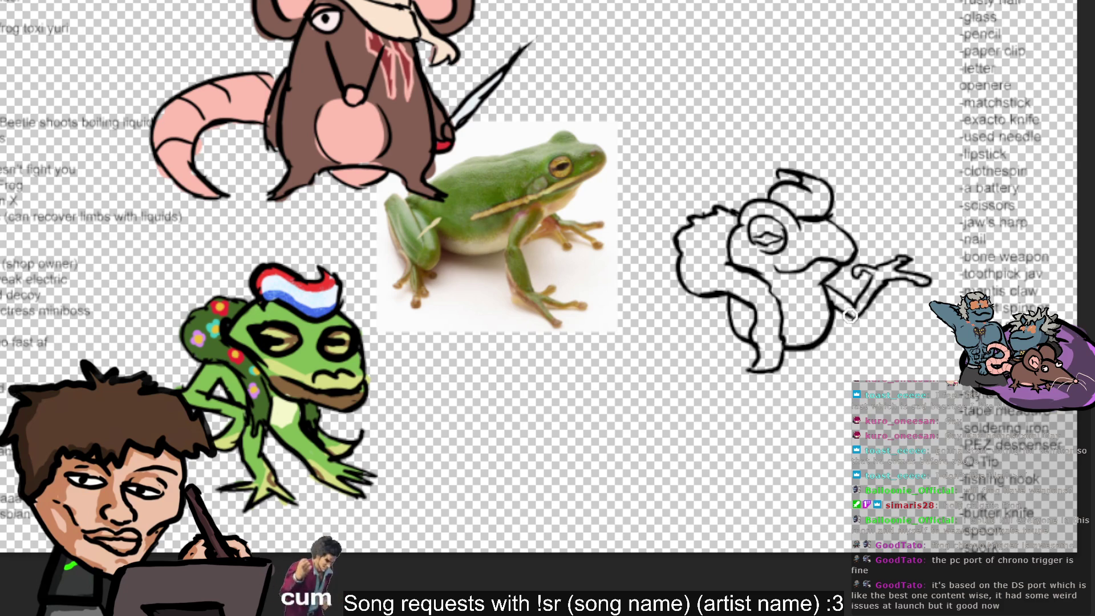
key("ctrl+z")
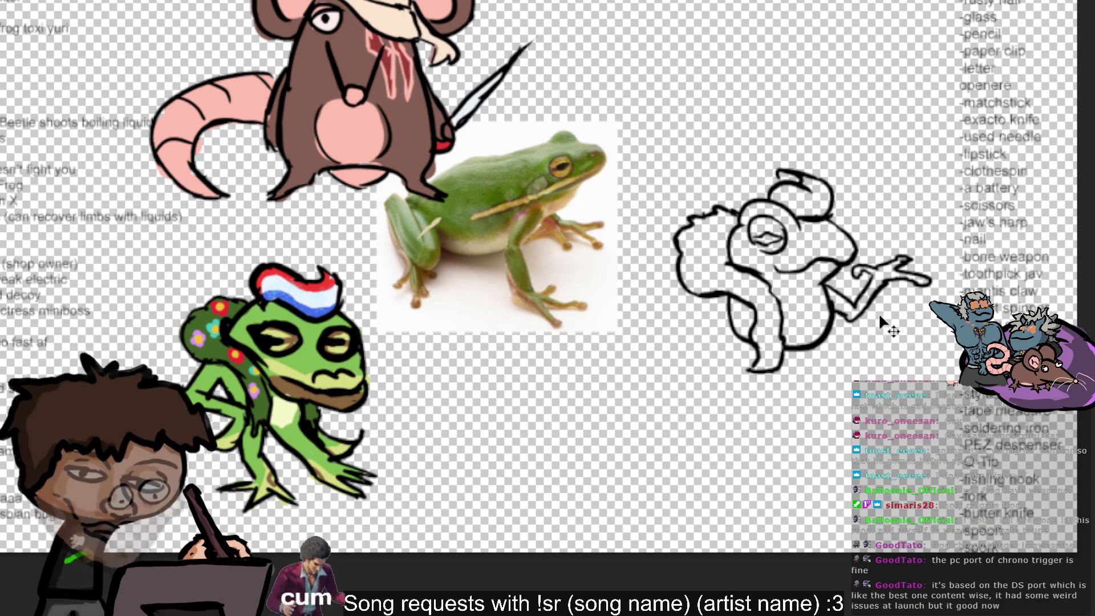
left_click_drag(827, 291, 890, 268)
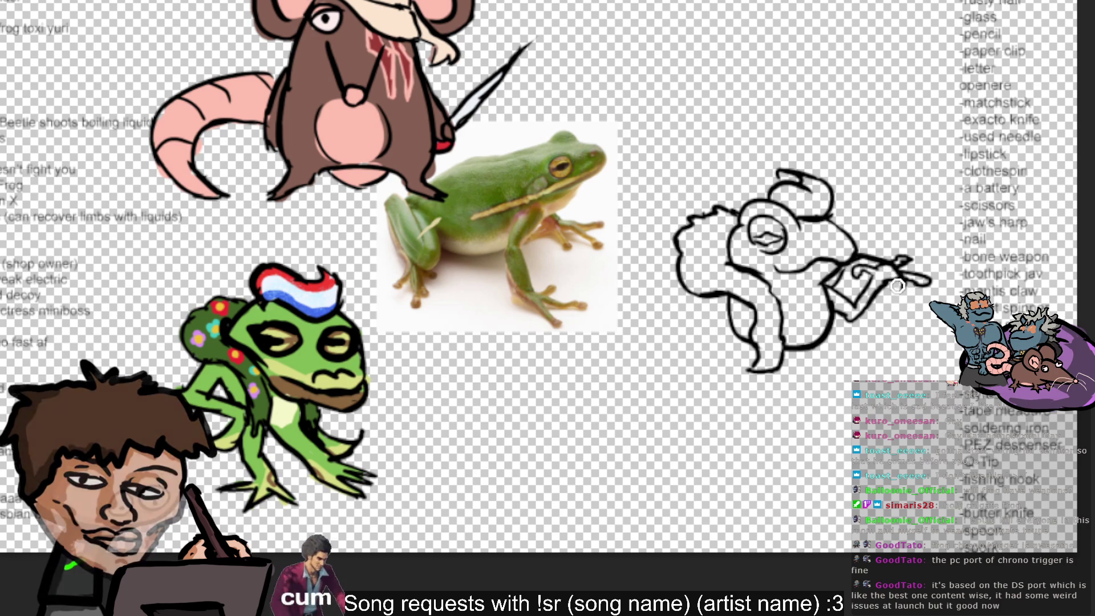
left_click_drag(902, 278, 885, 314)
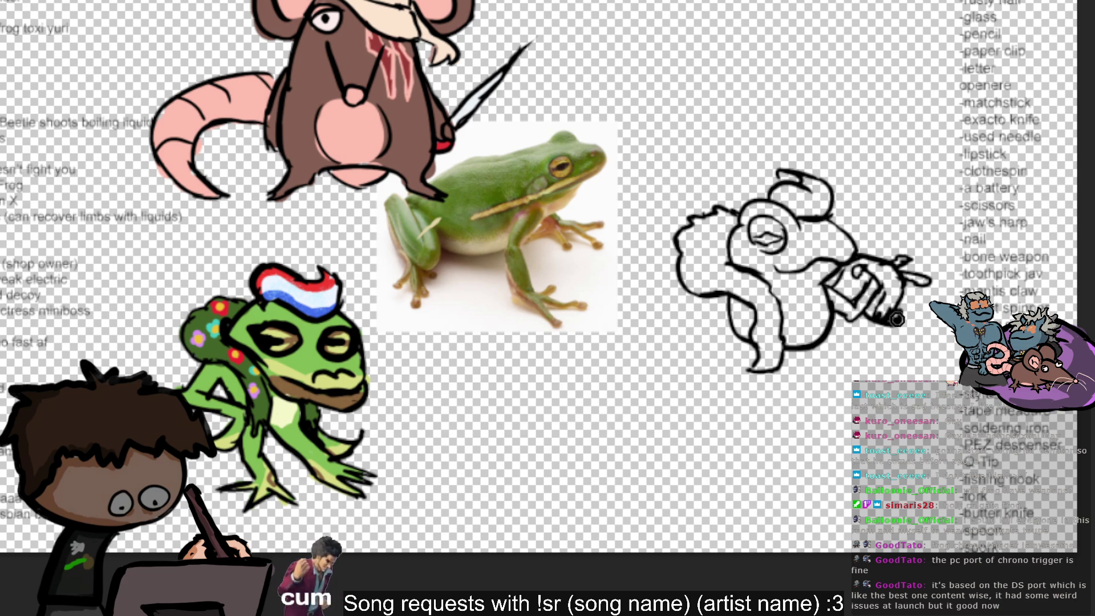
mouse_move(897, 322)
left_mouse_down()
mouse_move(907, 315)
mouse_move(885, 308)
mouse_move(914, 322)
mouse_move(862, 330)
mouse_move(882, 303)
mouse_move(929, 308)
left_mouse_up()
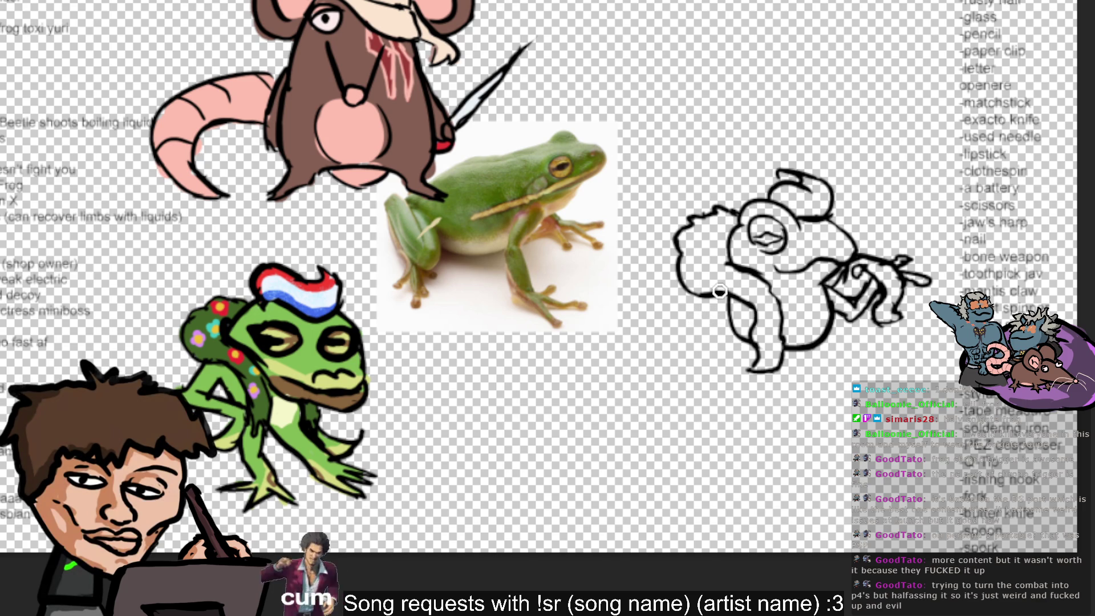
- Add short strokes along the figure's lower-left edge and lower leg
mouse_move(716, 297)
left_mouse_down()
mouse_move(697, 328)
mouse_move(709, 337)
left_mouse_up()
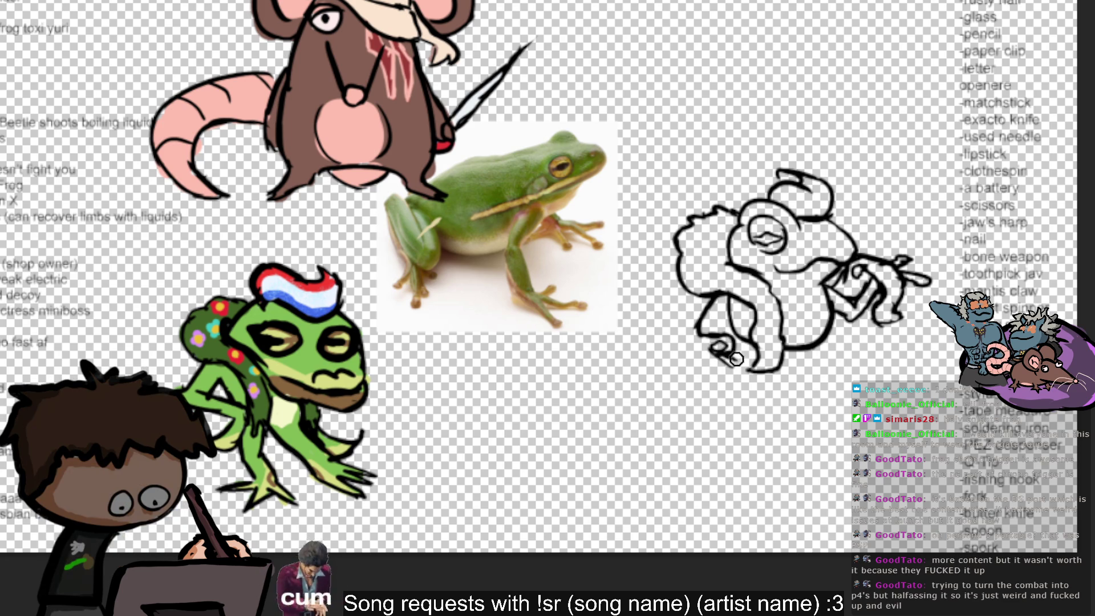
left_click_drag(740, 339, 740, 370)
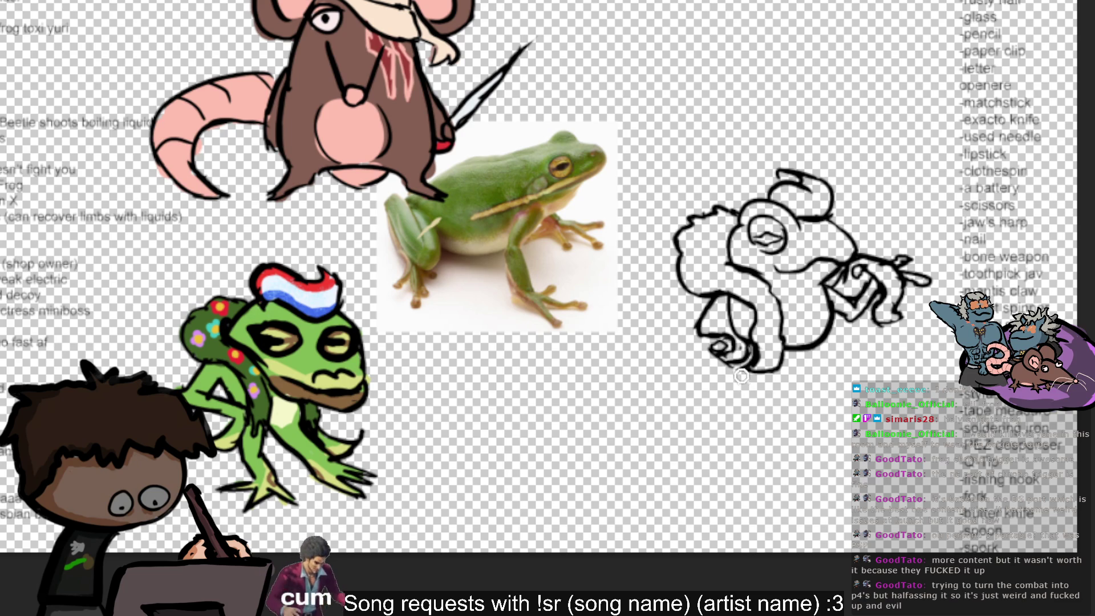
left_click_drag(745, 337, 742, 303)
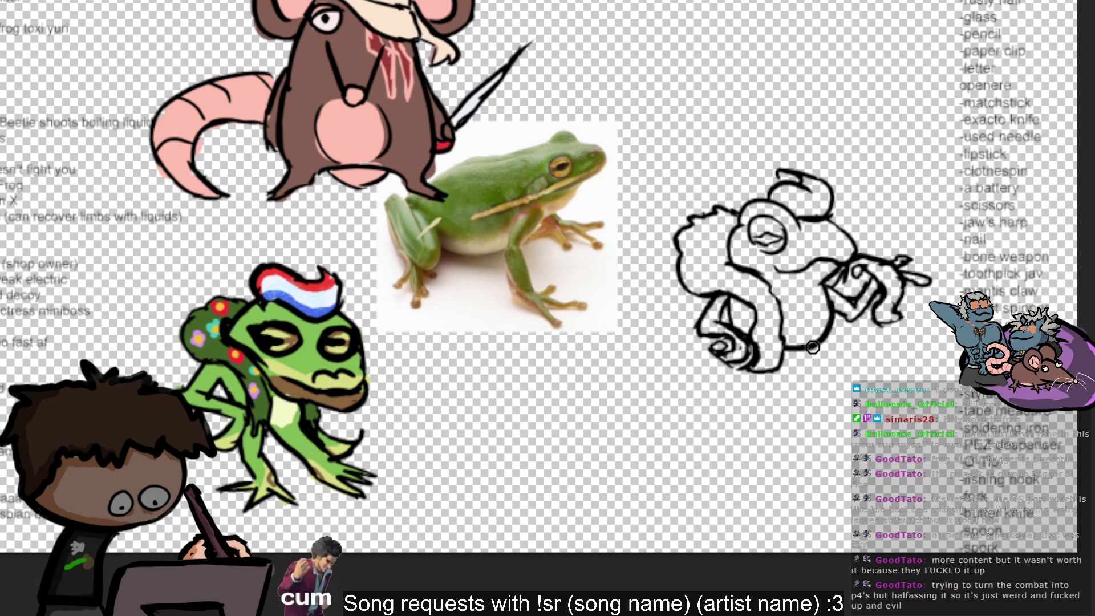
- Refine the belly outline and draw a vertical line below the body
mouse_move(772, 283)
left_mouse_down()
mouse_move(807, 286)
mouse_move(827, 326)
left_mouse_up()
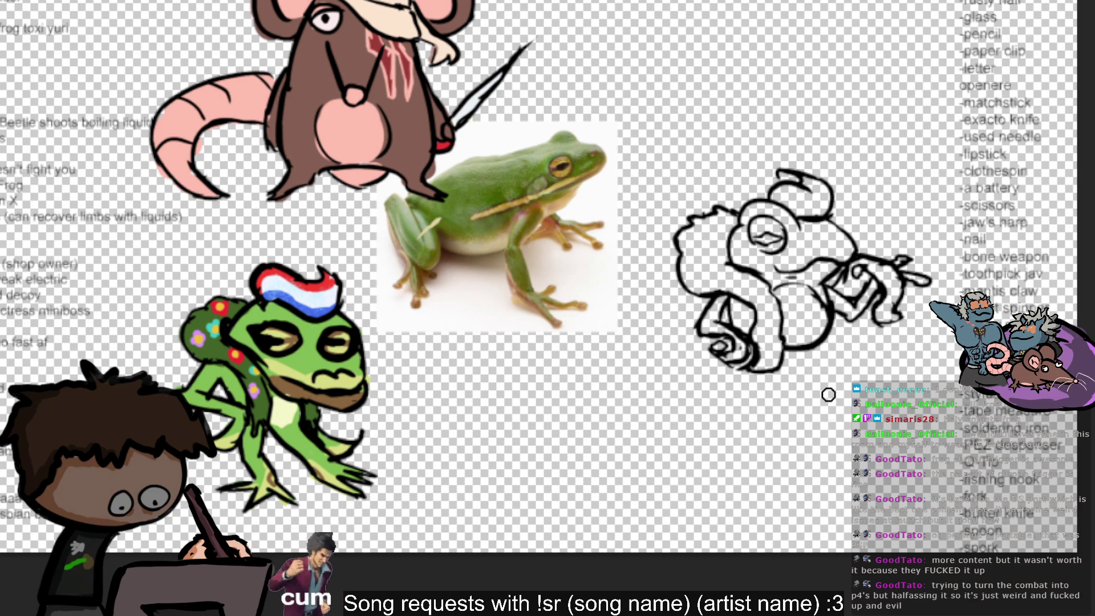
left_click_drag(783, 281, 829, 291)
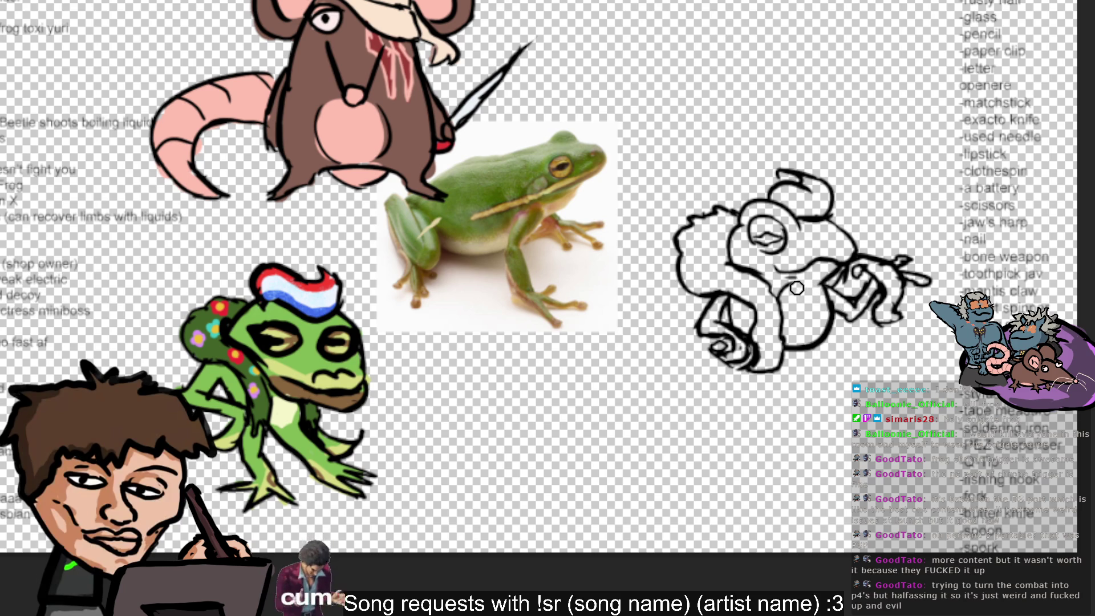
left_click_drag(841, 292, 836, 312)
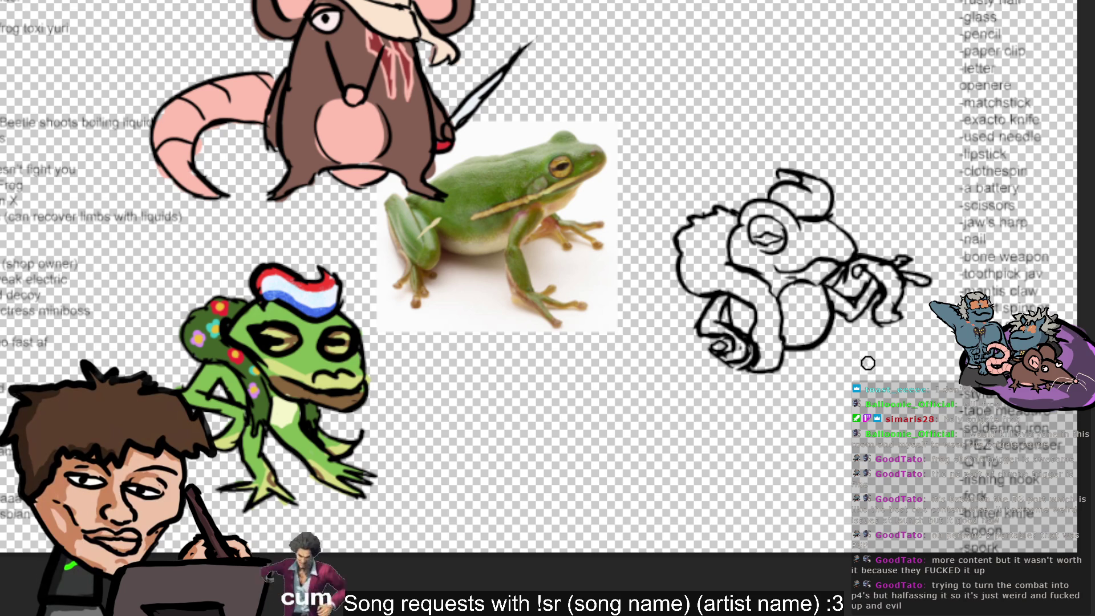
left_click_drag(785, 280, 802, 281)
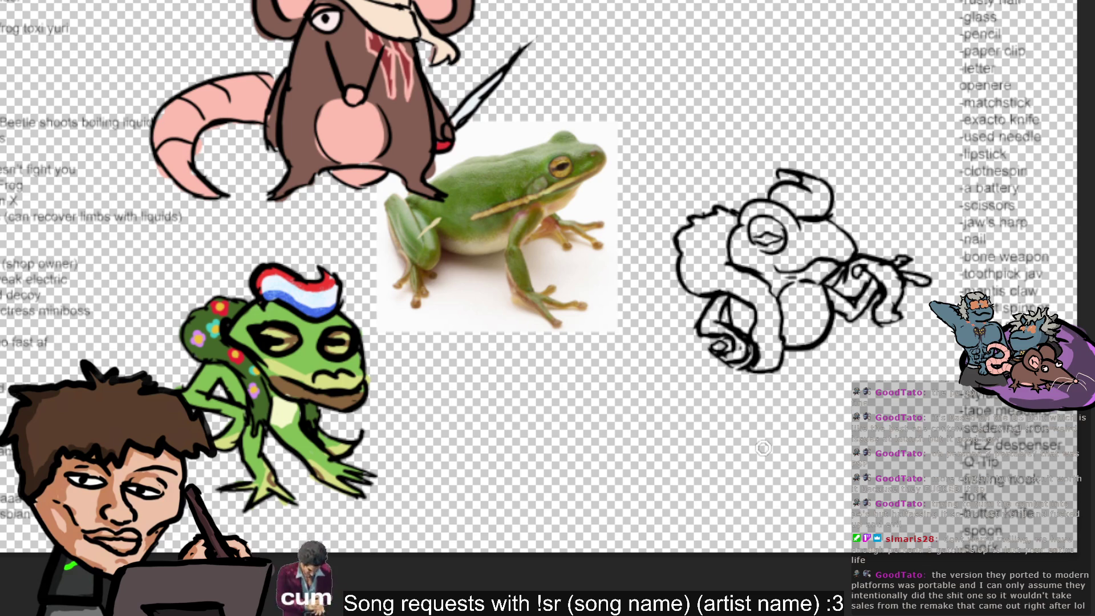
left_click_drag(733, 372, 729, 403)
key("ctrl+z")
key("ctrl+z")
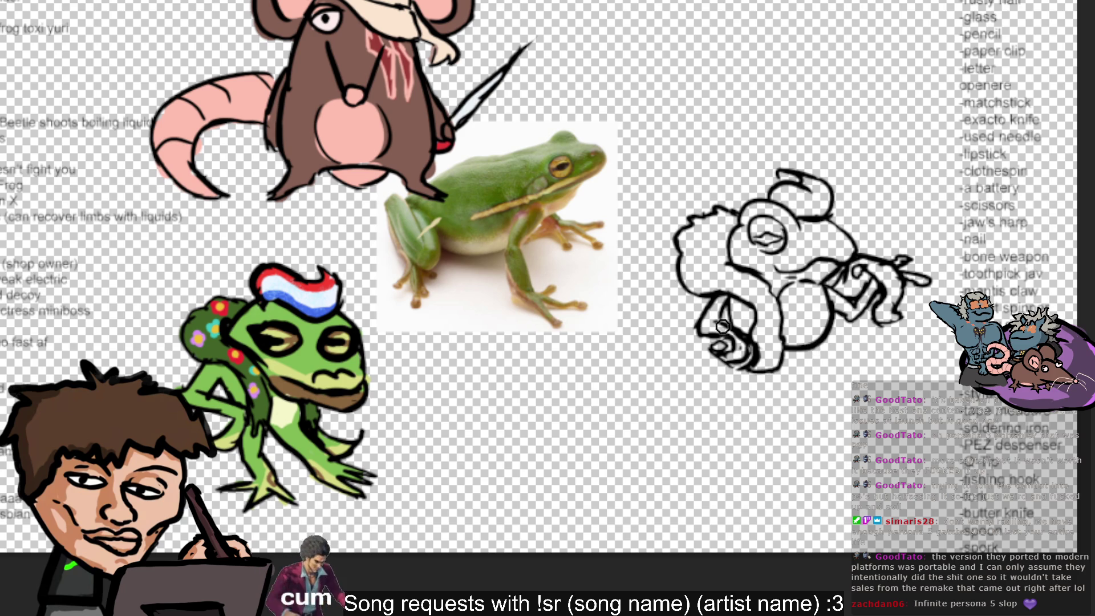
left_click_drag(727, 348, 729, 394)
- Draw a slanted dangling leg from the lower left with toe and foot strokes at its end
key("ctrl+z")
left_click_drag(727, 365, 739, 389)
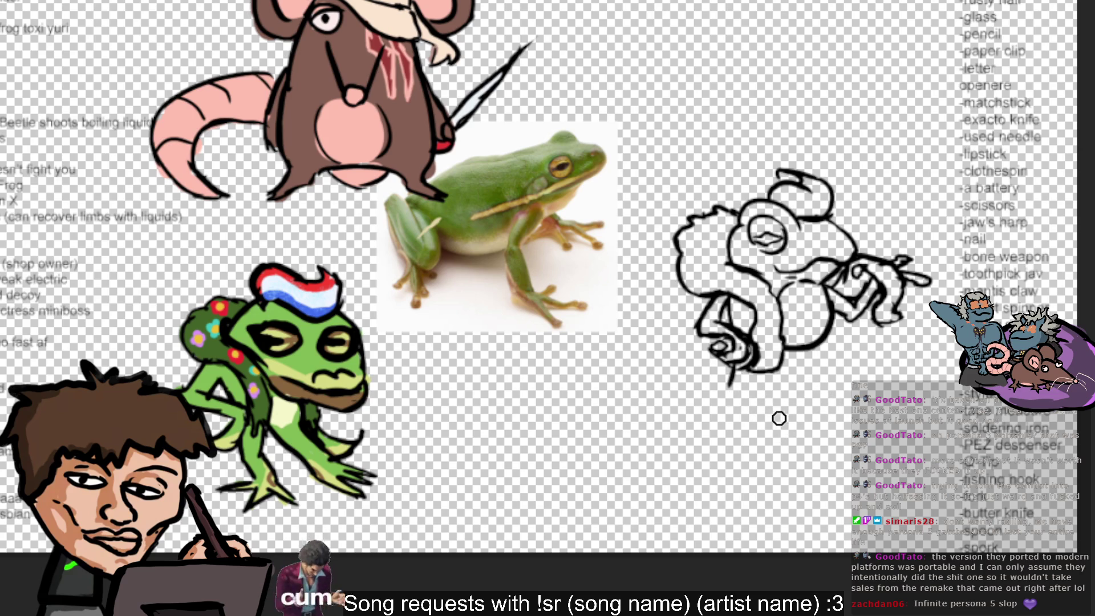
left_click_drag(718, 363, 773, 408)
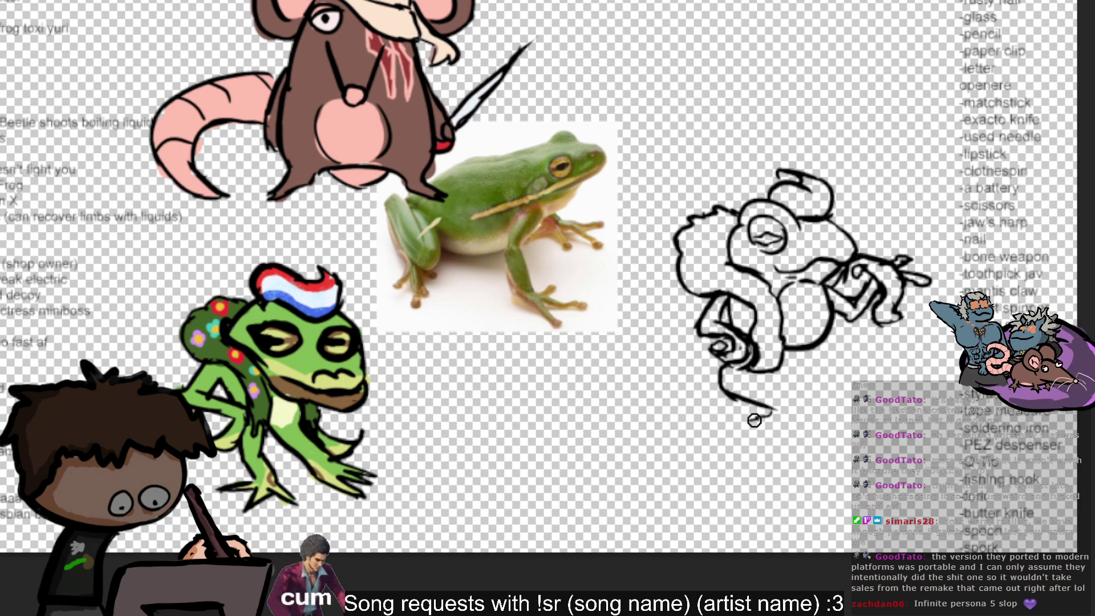
left_click_drag(738, 425, 756, 427)
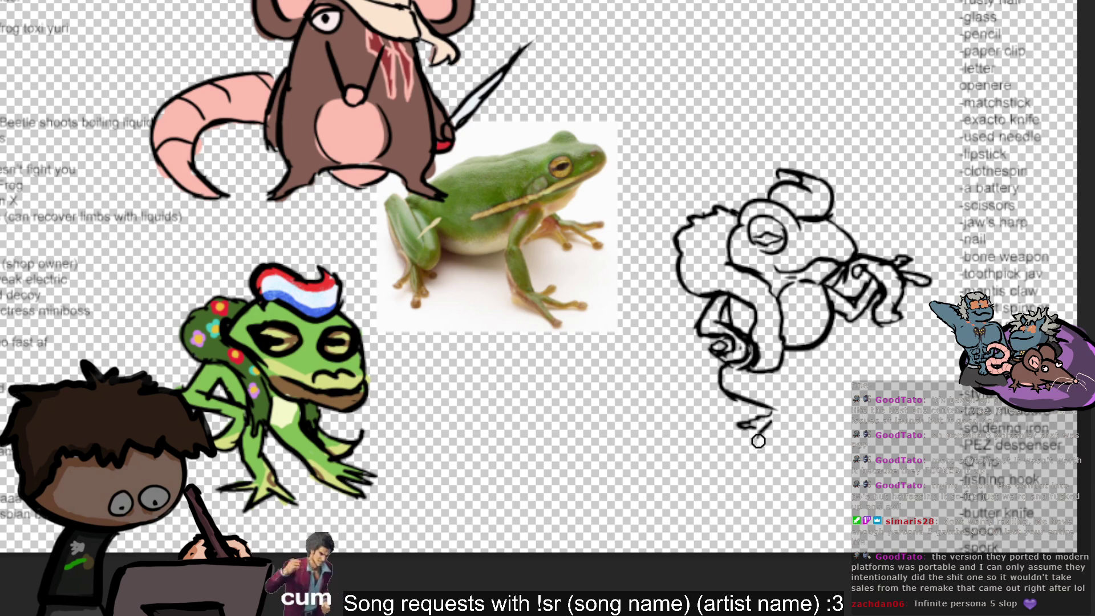
mouse_move(755, 430)
left_mouse_down()
mouse_move(794, 413)
mouse_move(819, 439)
left_mouse_up()
mouse_move(787, 400)
left_mouse_down()
mouse_move(816, 425)
mouse_move(757, 388)
left_mouse_up()
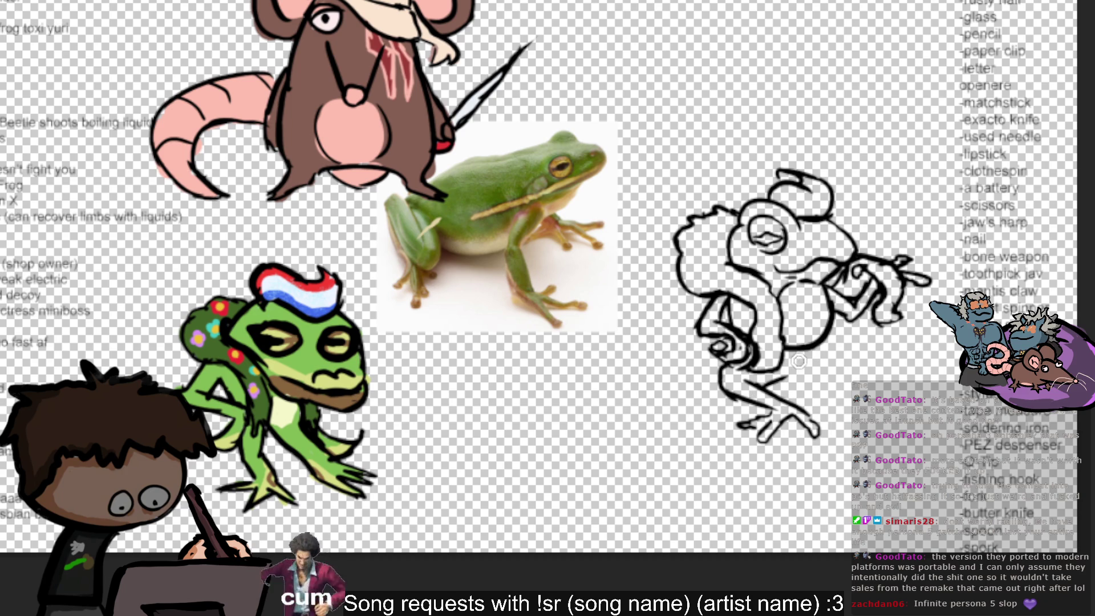
- Add diagonal strokes along the sketch's lower-right body
left_click_drag(797, 351, 754, 387)
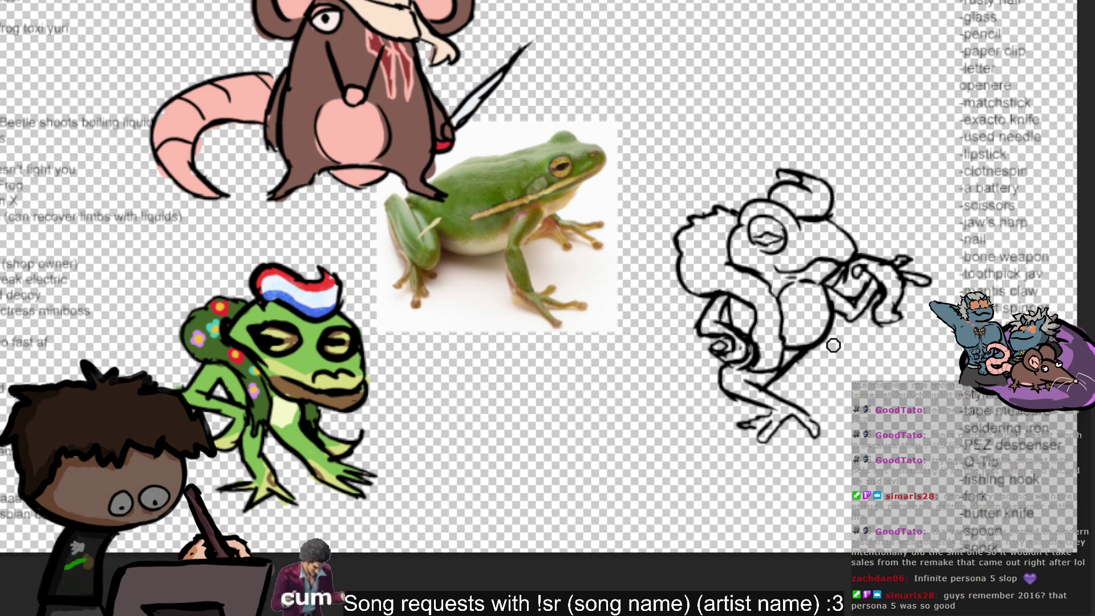
left_click_drag(799, 345, 844, 365)
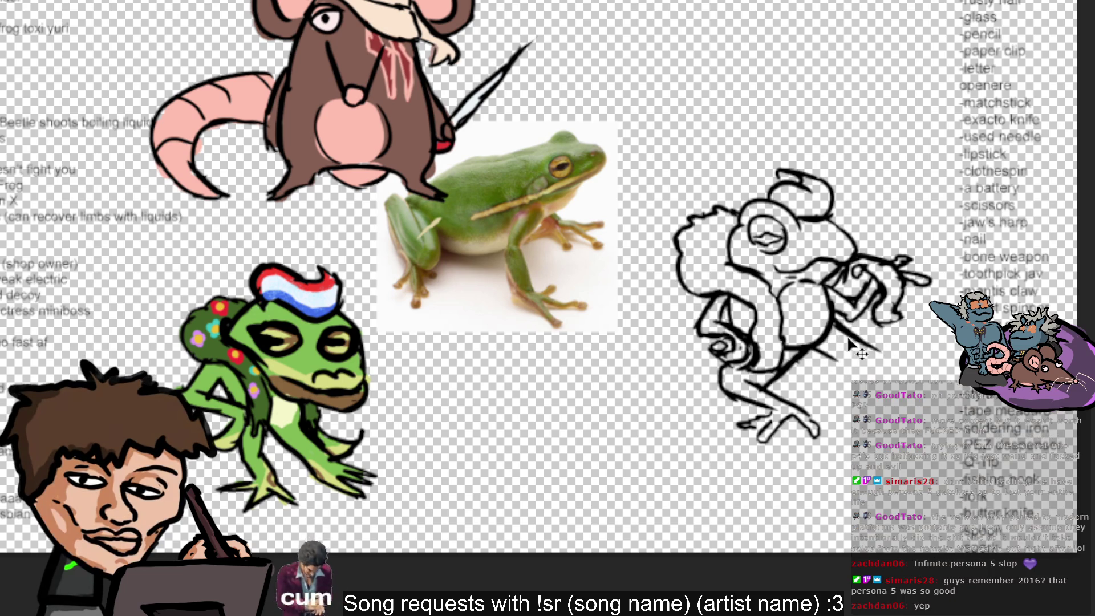
mouse_move(850, 346)
left_mouse_down()
mouse_move(883, 359)
mouse_move(769, 387)
mouse_move(770, 370)
left_mouse_up()
key("ctrl+z")
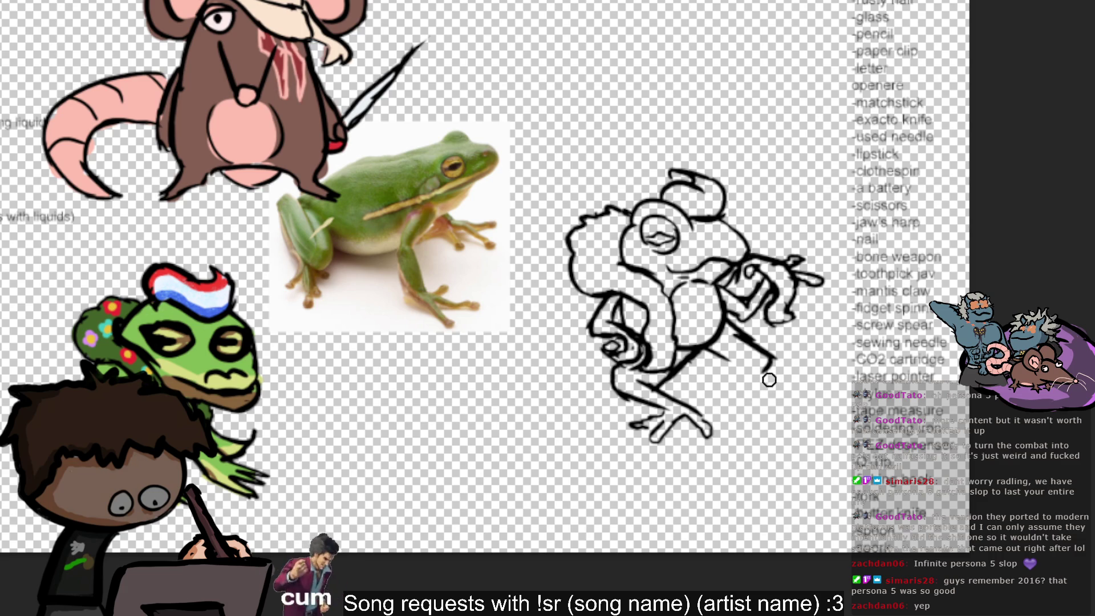
- Draw the second diagonal leg line and outline the underside of its foot
left_click_drag(773, 358, 745, 393)
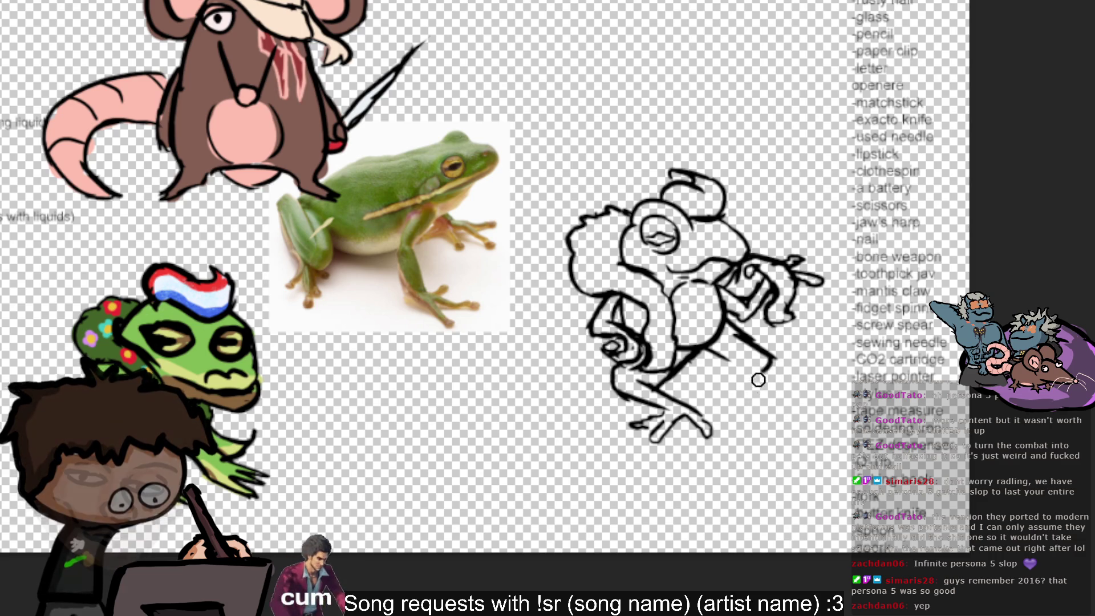
key("ctrl+z")
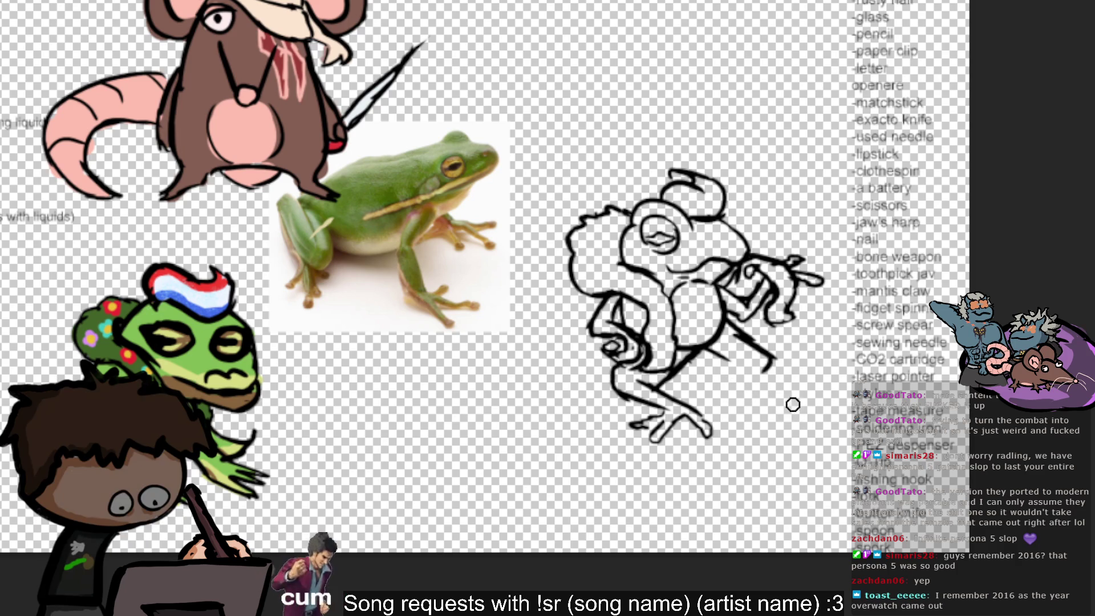
left_click_drag(774, 358, 744, 393)
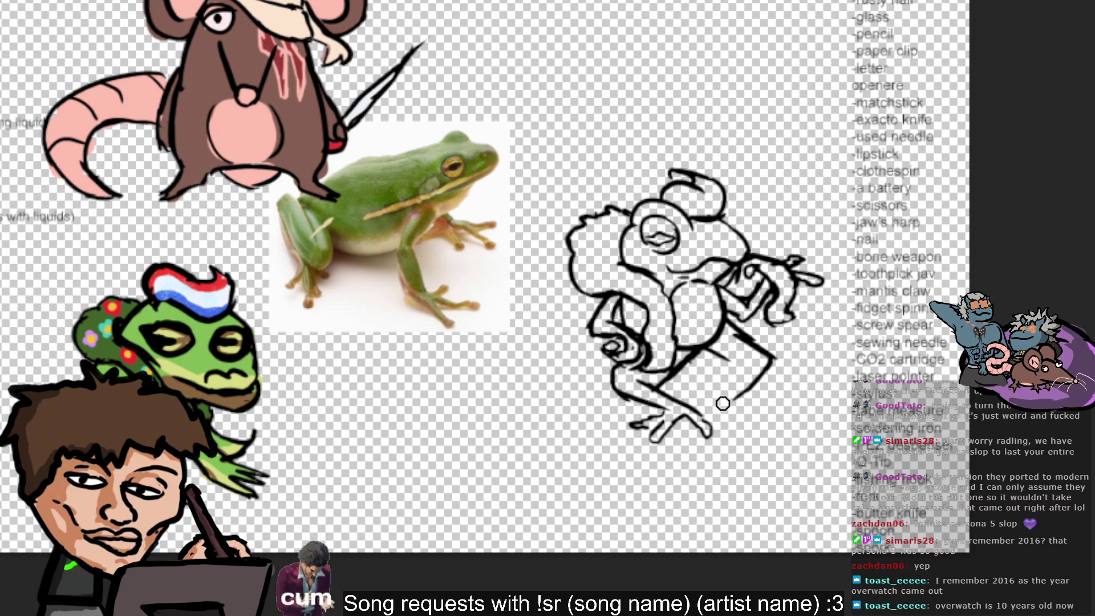
left_click_drag(730, 399, 740, 415)
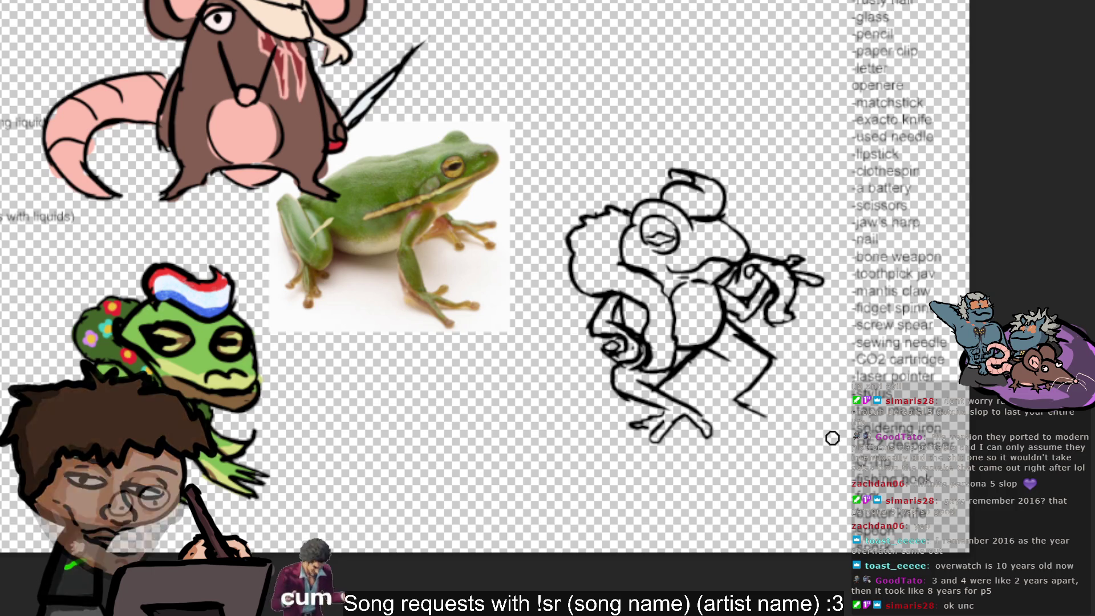
mouse_move(745, 407)
left_mouse_down()
mouse_move(782, 420)
mouse_move(739, 418)
left_mouse_up()
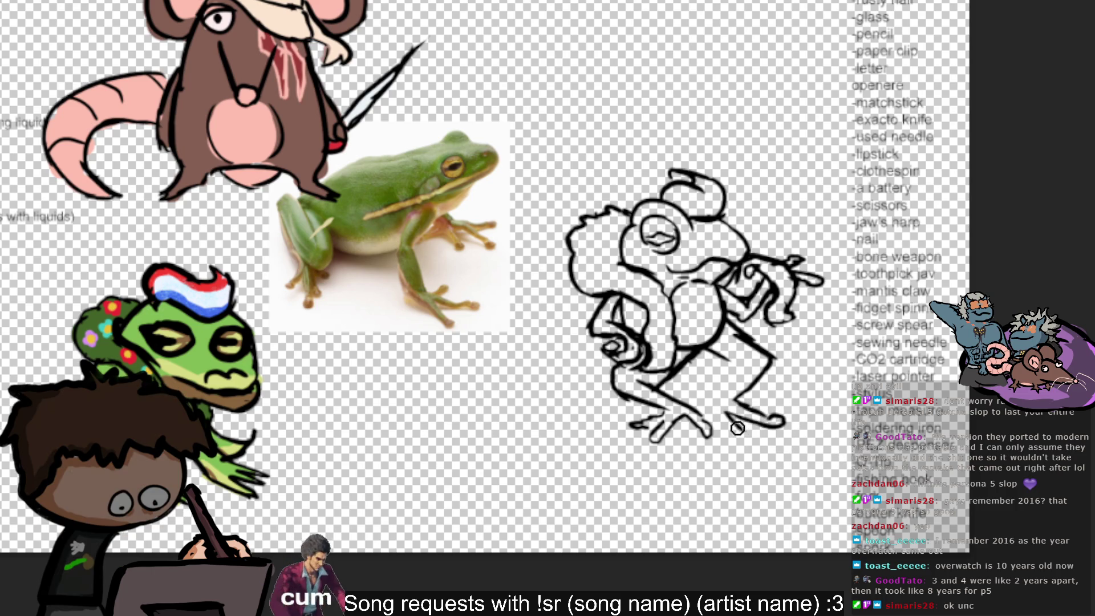
left_click_drag(724, 412, 755, 429)
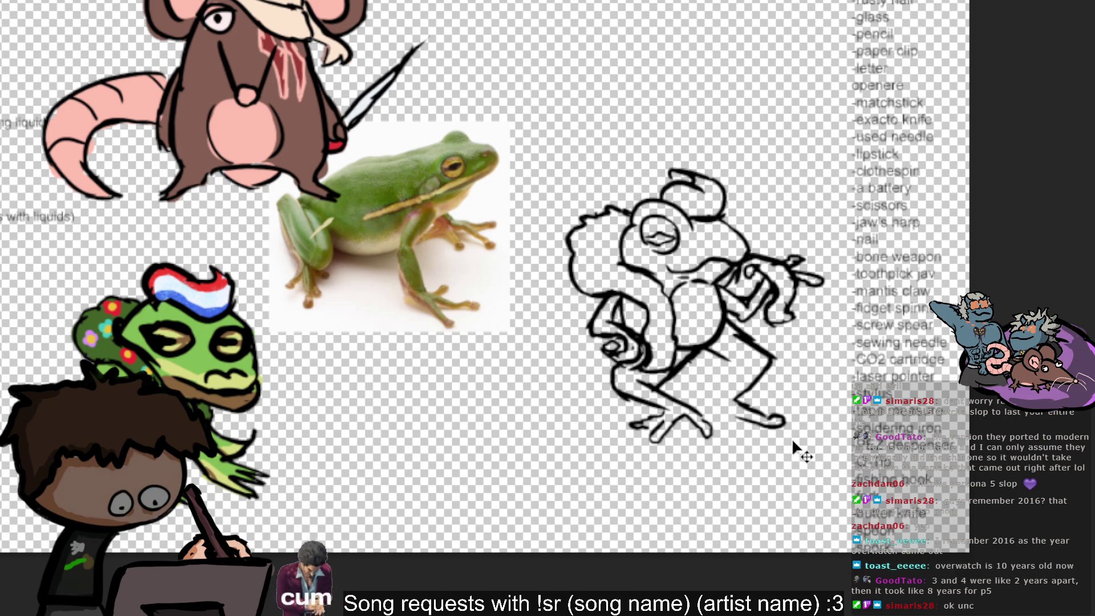
key("ctrl+z")
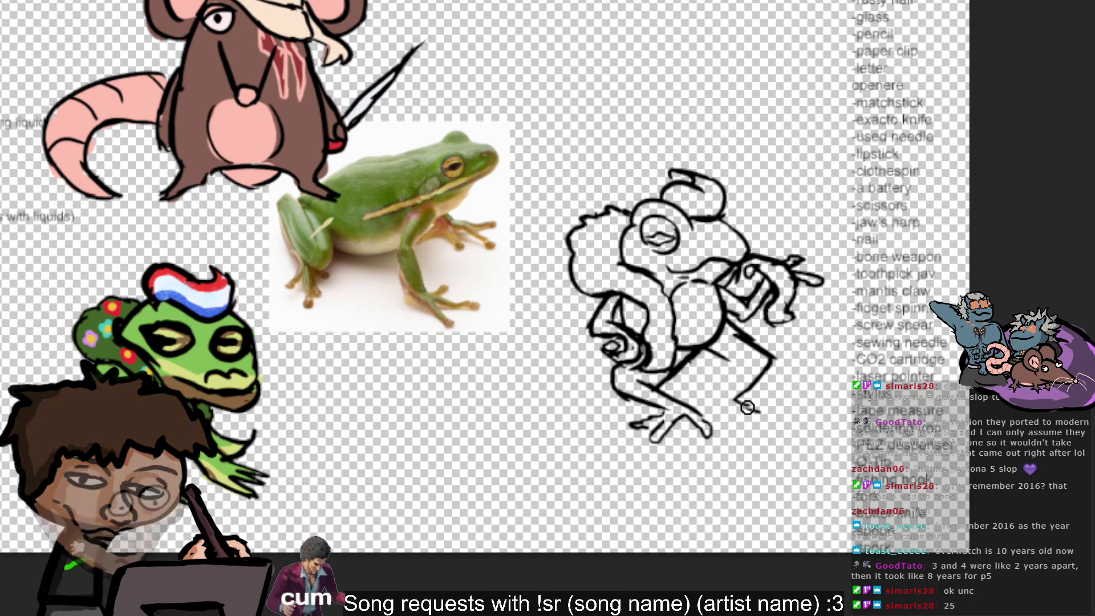
- Draw curling bubble loops along the frog's upper-left head outline and left cheek, plus small belly strokes
left_click_drag(753, 410, 764, 420)
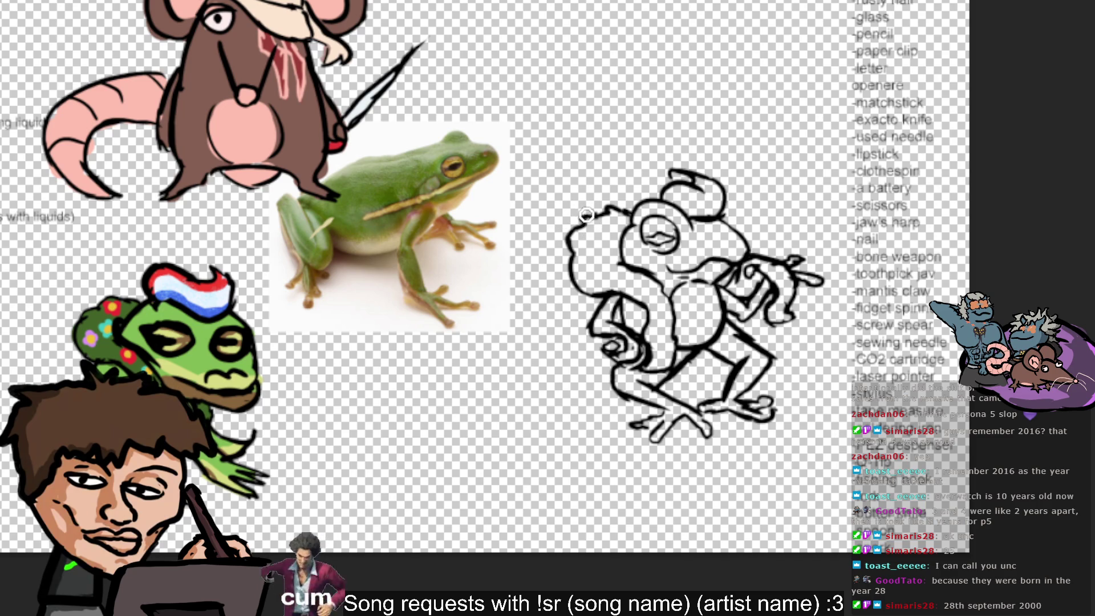
left_click_drag(579, 214, 599, 222)
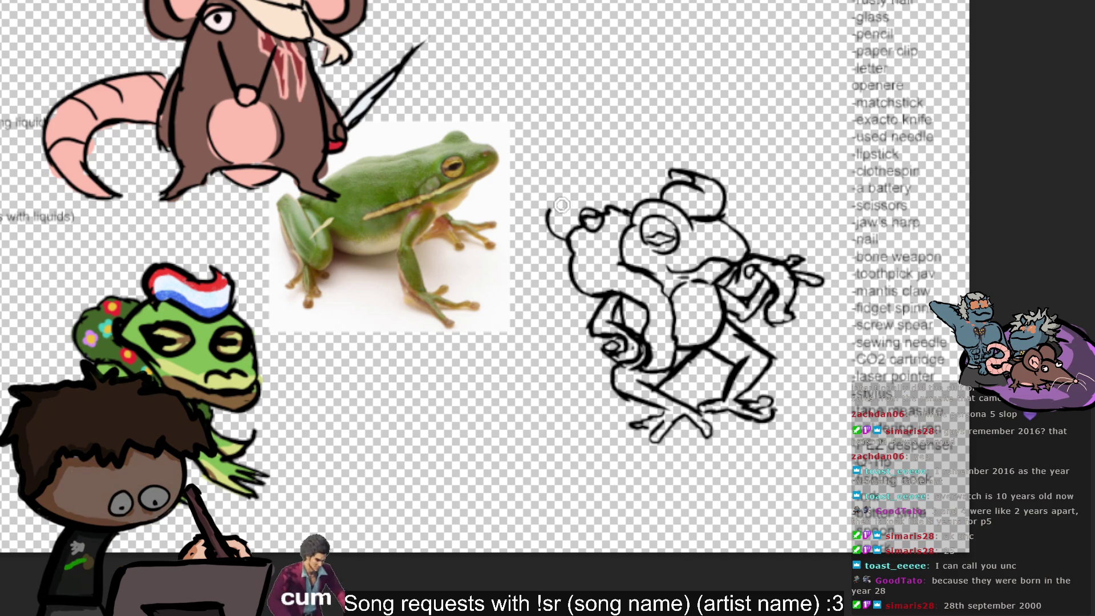
mouse_move(587, 228)
left_mouse_down()
mouse_move(568, 208)
mouse_move(610, 188)
mouse_move(589, 221)
left_mouse_up()
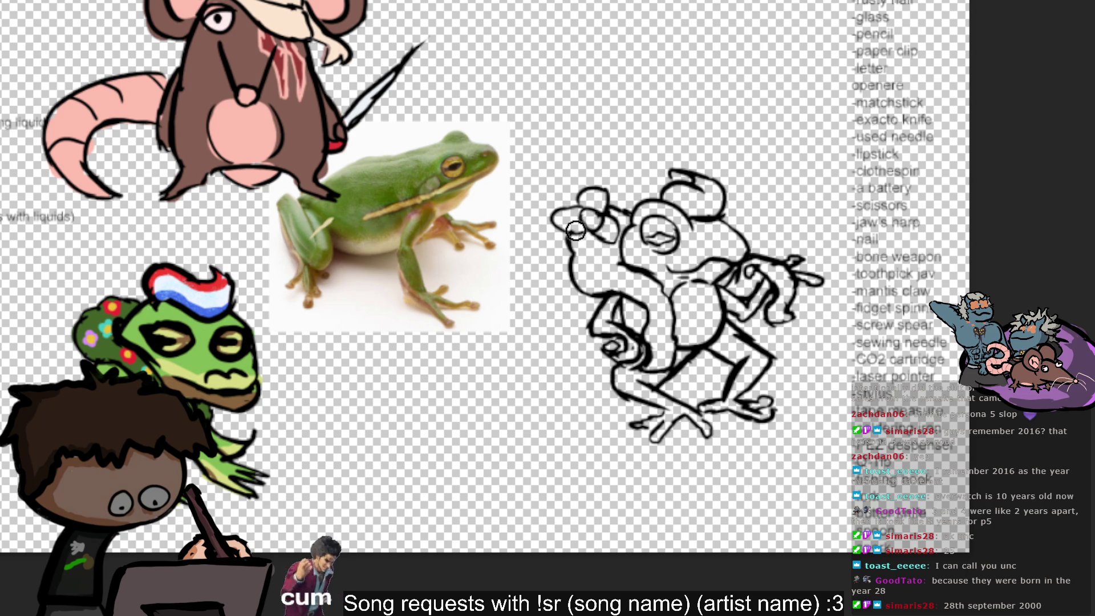
mouse_move(588, 275)
left_mouse_down()
mouse_move(573, 266)
mouse_move(582, 285)
mouse_move(553, 294)
mouse_move(561, 260)
left_mouse_up()
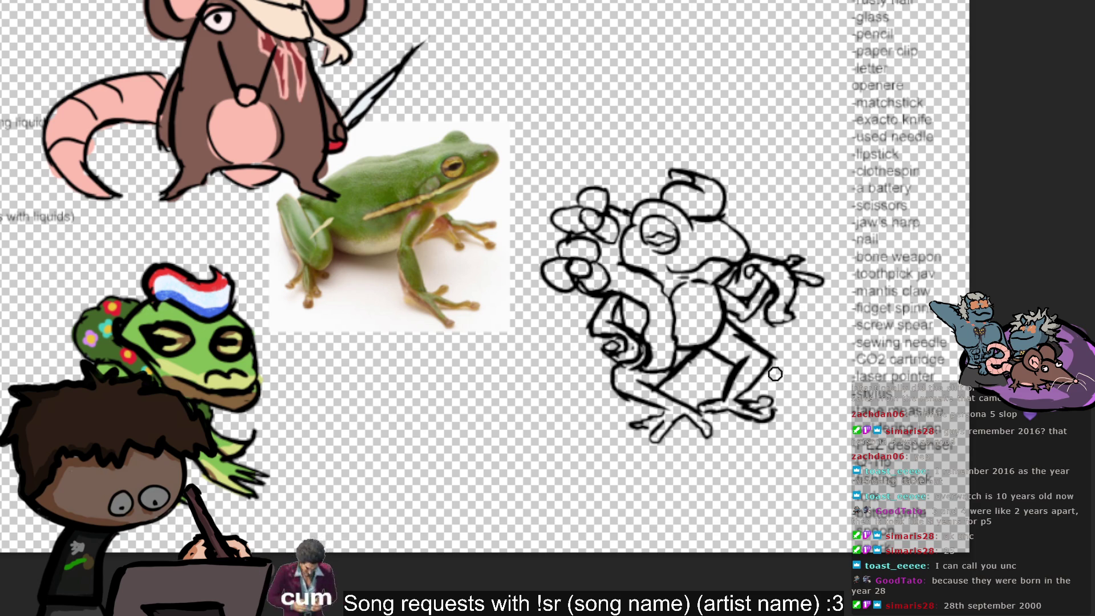
mouse_move(656, 294)
left_mouse_down()
mouse_move(679, 293)
mouse_move(692, 330)
left_mouse_up()
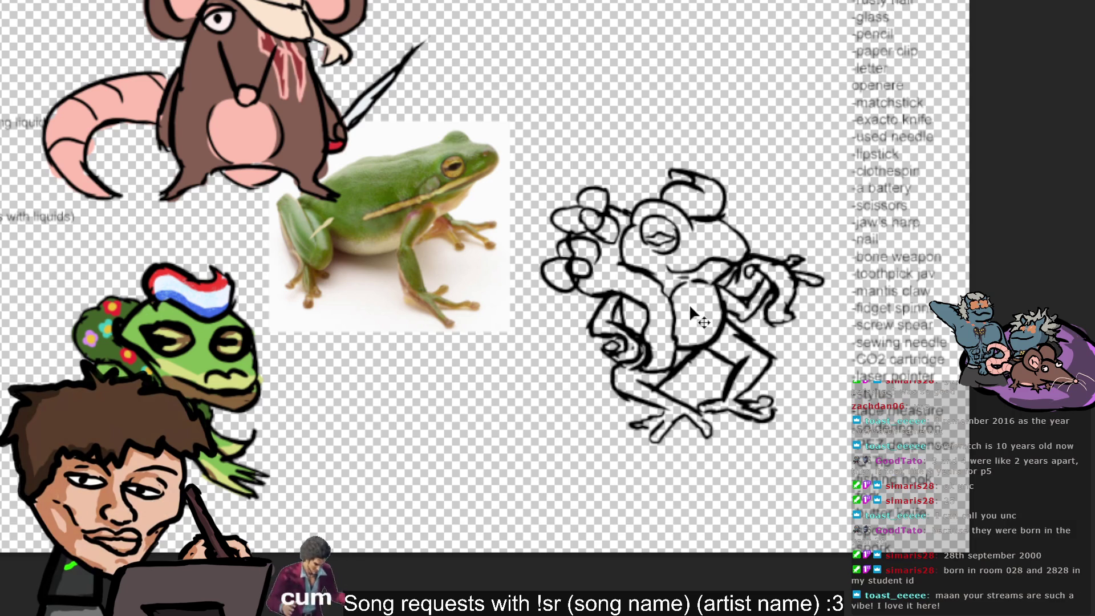
- Undo the large loops and redraw small round bubbles down the sketch's left side and top-left
key("ctrl+z")
key("ctrl+z")
key("ctrl+z")
key("ctrl+z")
key("ctrl+z")
key("ctrl+z")
key("ctrl+z")
key("ctrl+z")
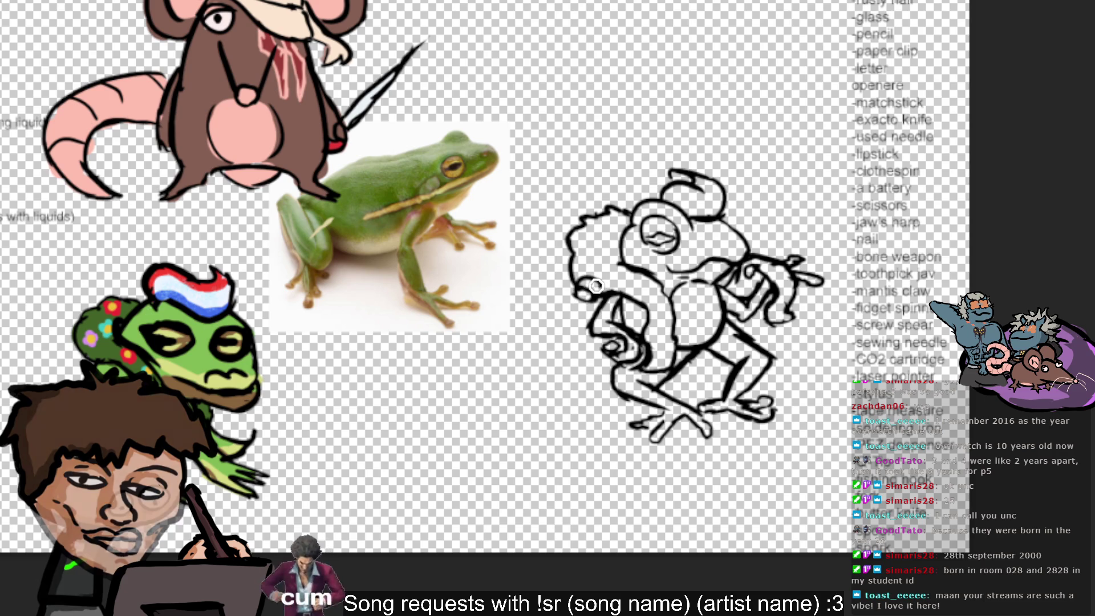
mouse_move(594, 282)
left_mouse_down()
mouse_move(587, 304)
mouse_move(608, 310)
left_mouse_up()
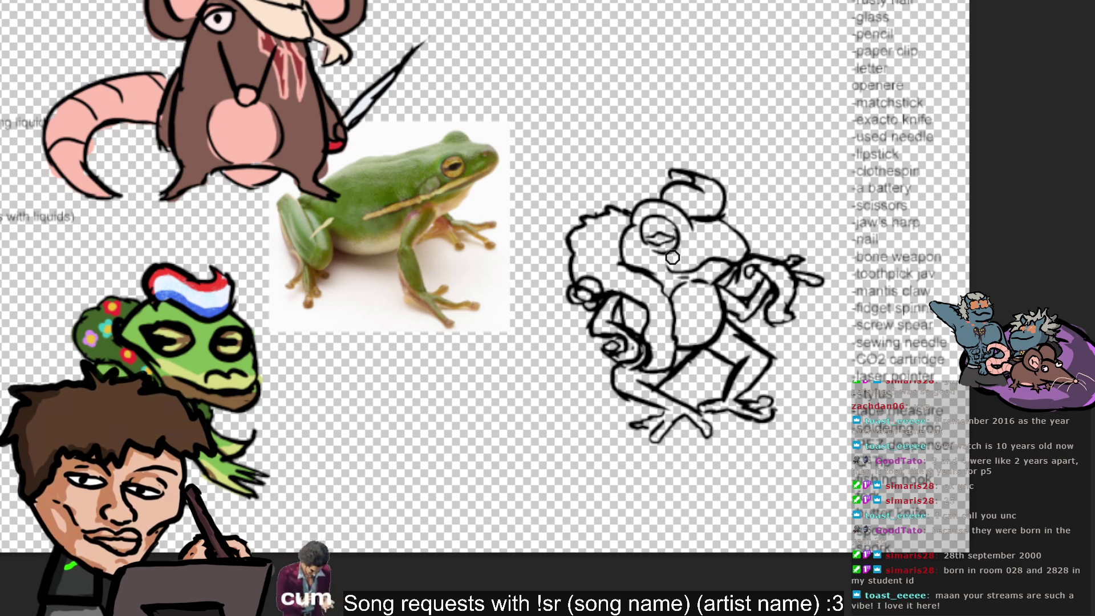
left_click_drag(587, 237, 593, 251)
key("ctrl+z")
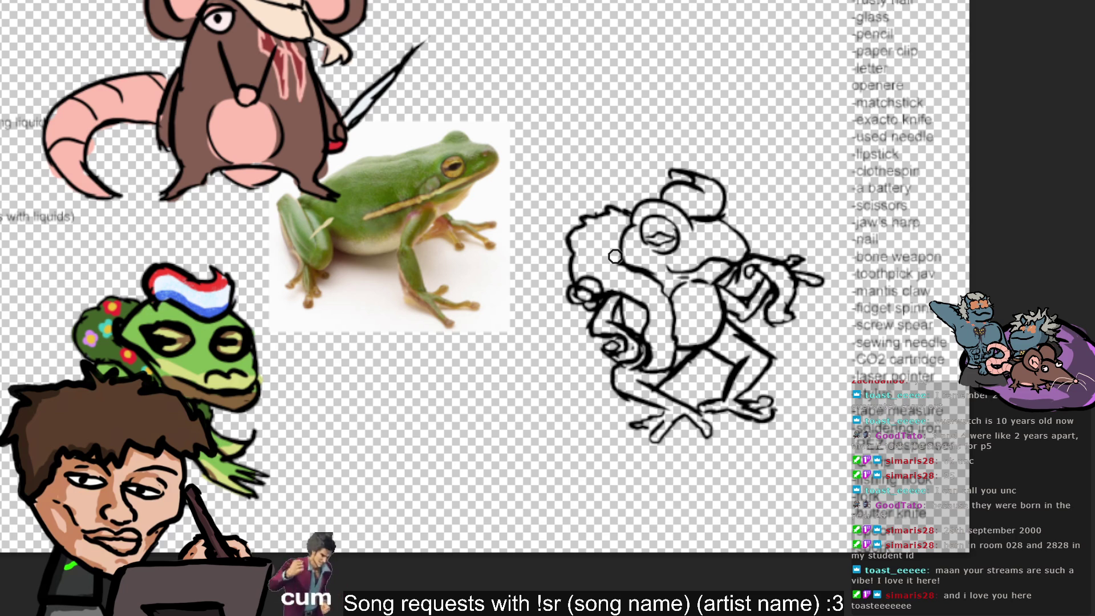
left_click_drag(609, 241, 607, 243)
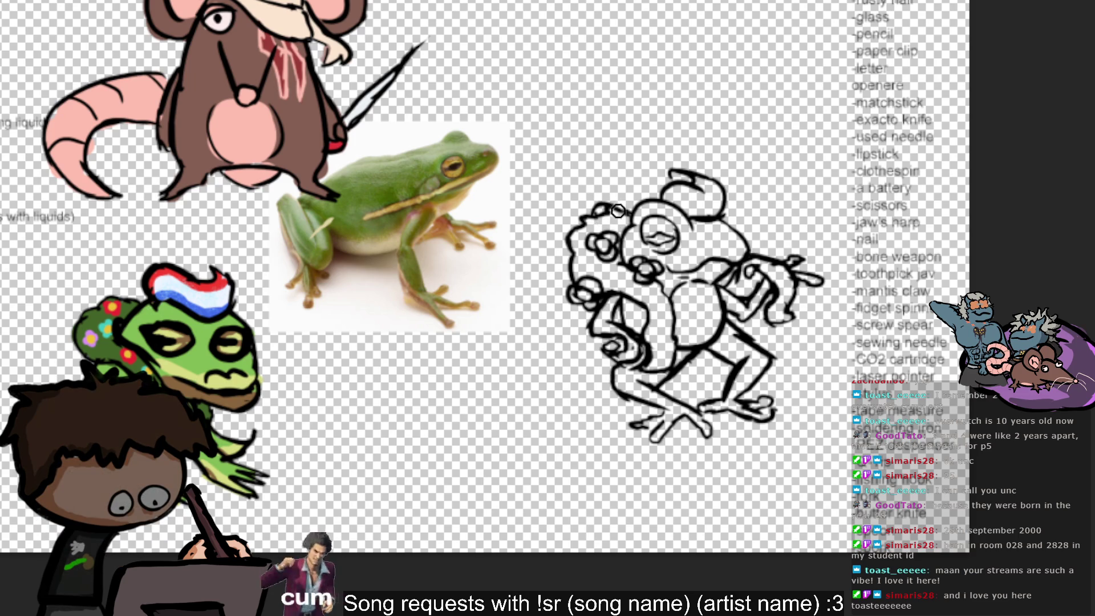
left_click_drag(592, 203, 622, 206)
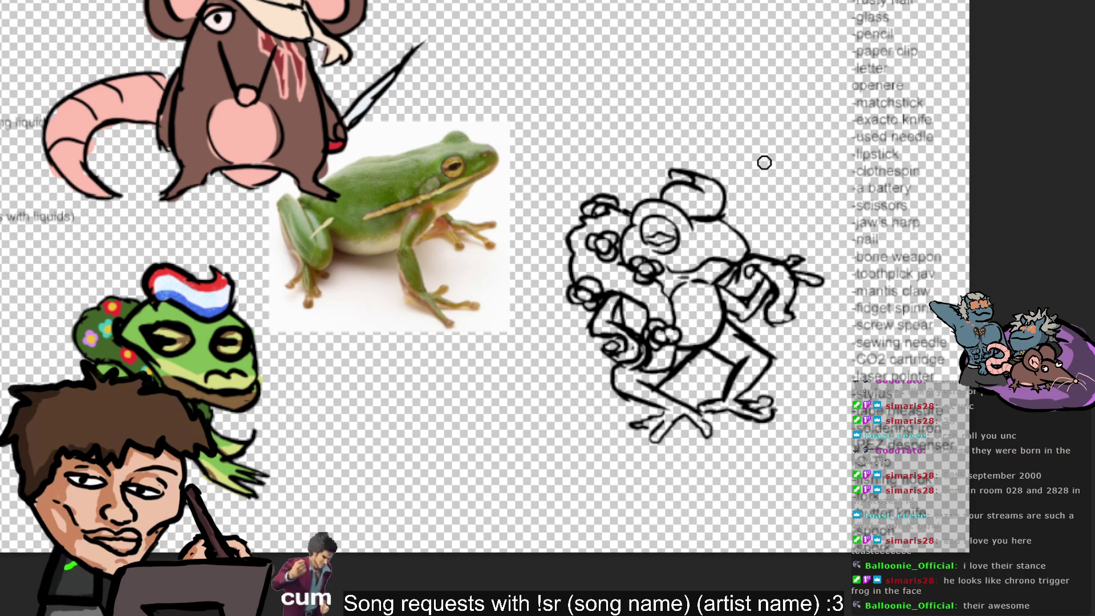
- Add bubble loops around the frog's right arm and fit the whole canvas in view
left_click_drag(764, 121, 750, 125)
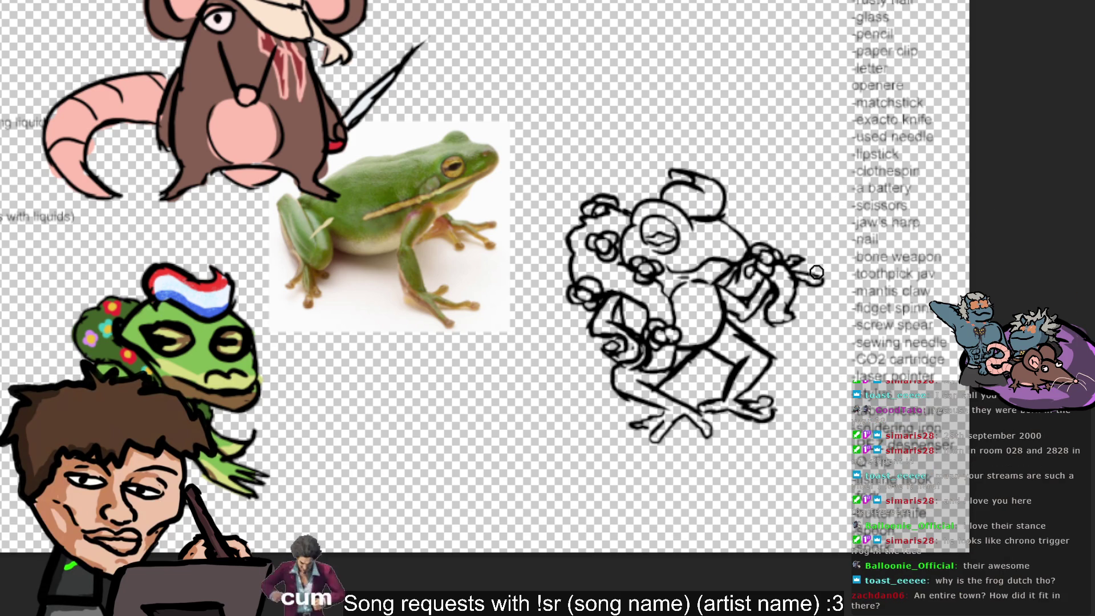
key("ctrl+0")
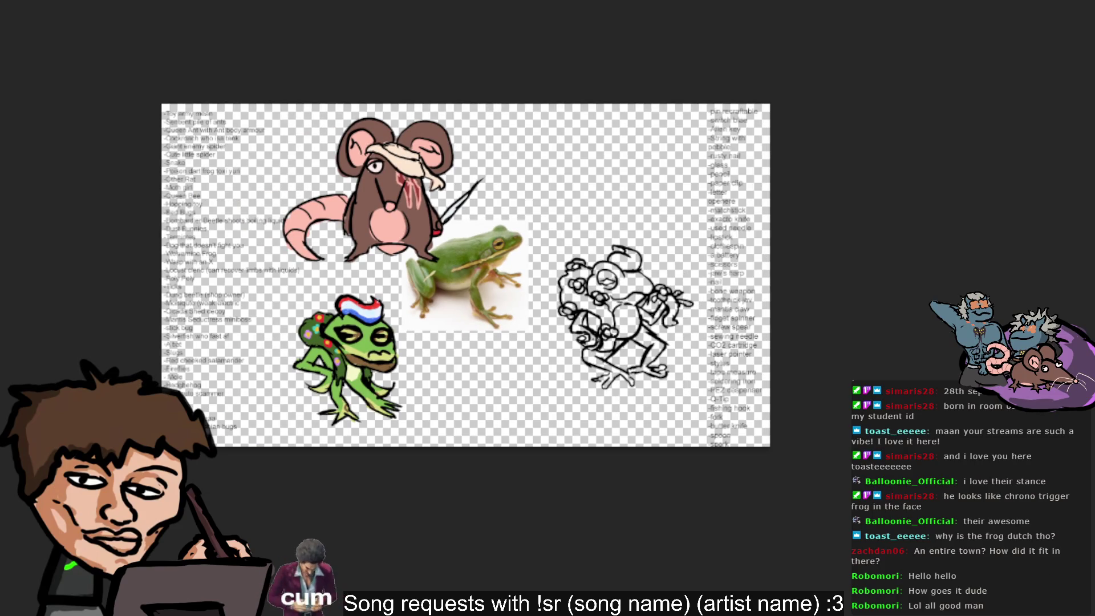
key("ctrl+v")
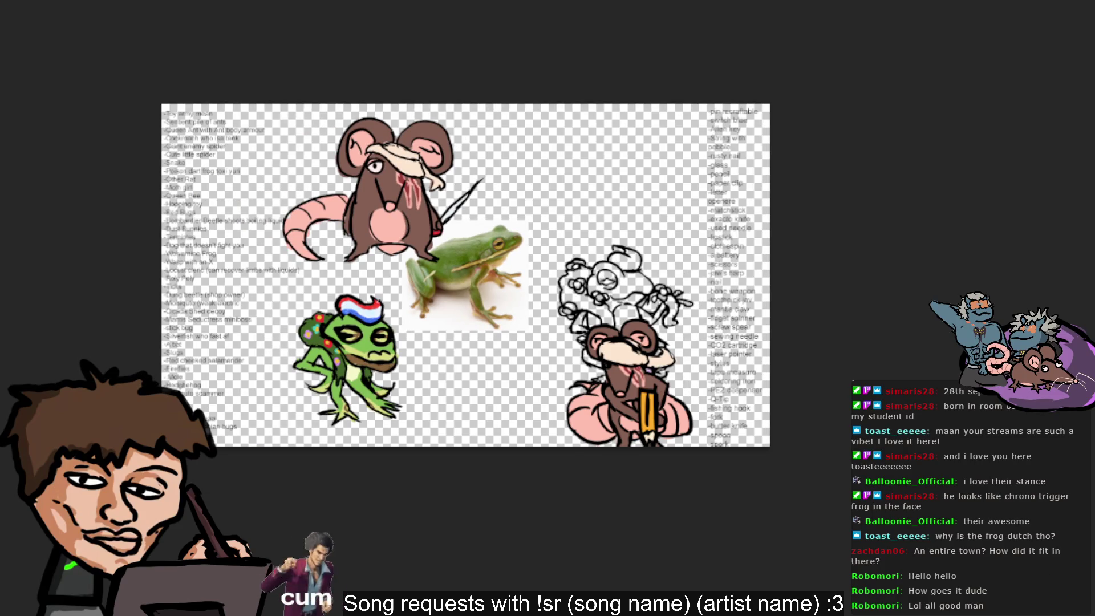
key("ctrl+z")
key("ctrl+v")
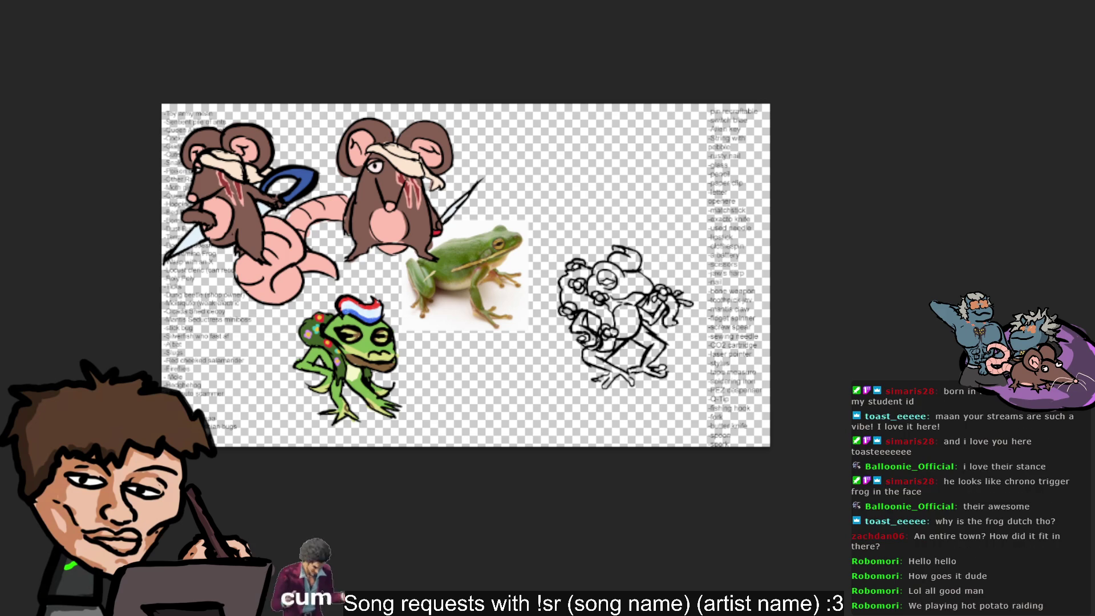
key("ctrl+z")
key("ctrl+v")
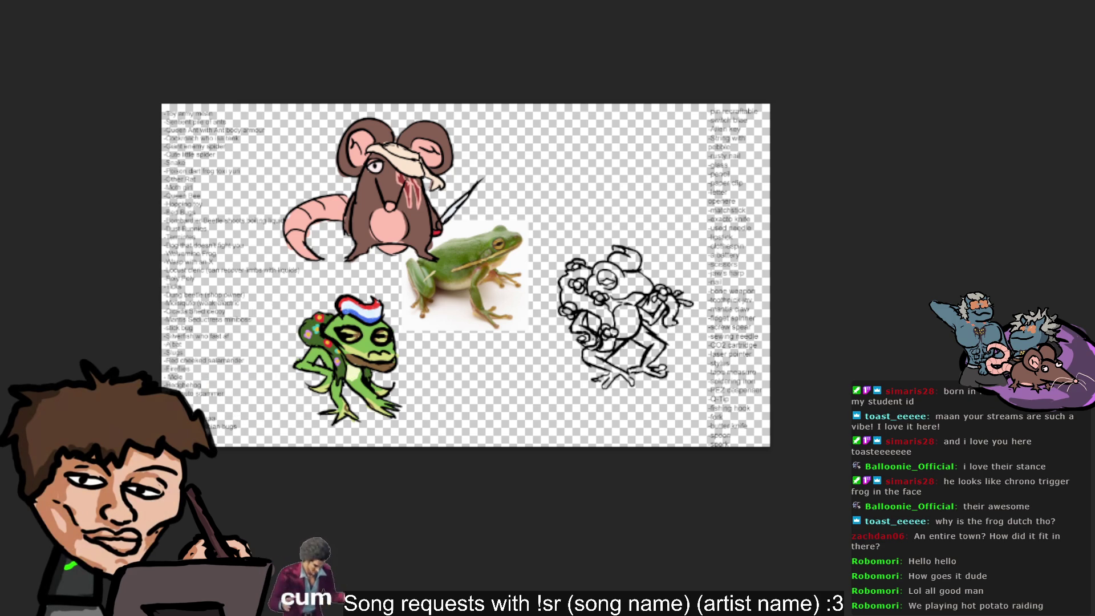
left_click_drag(490, 329, 834, 357)
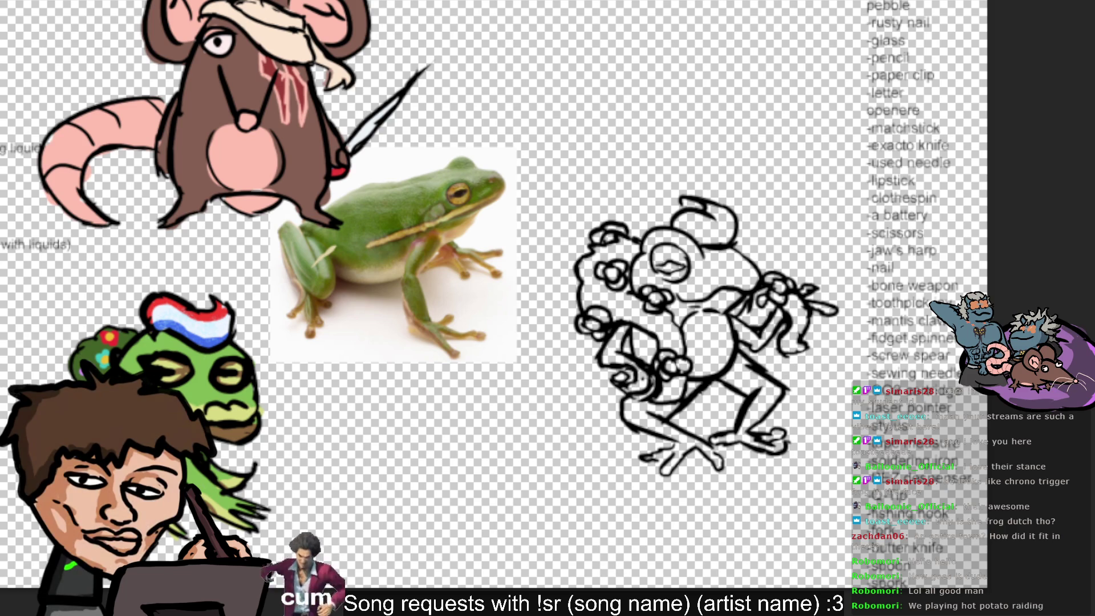
left_click_drag(676, 222, 680, 278)
- Undo the thick head stroke and paint light green over the frog's cheek area
key("ctrl+z")
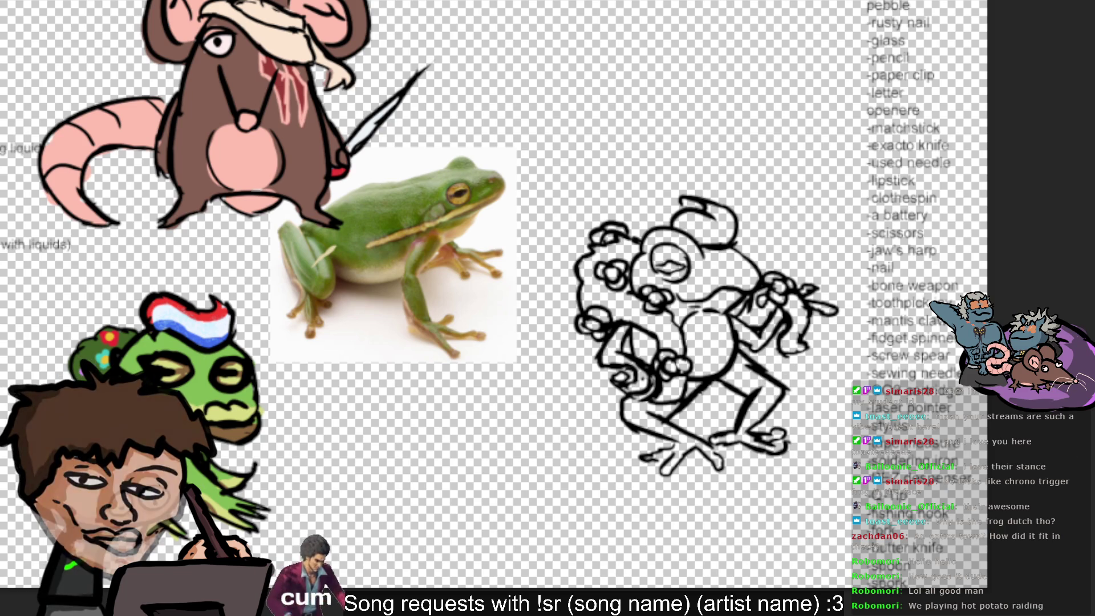
key("Delete")
key("ctrl+z")
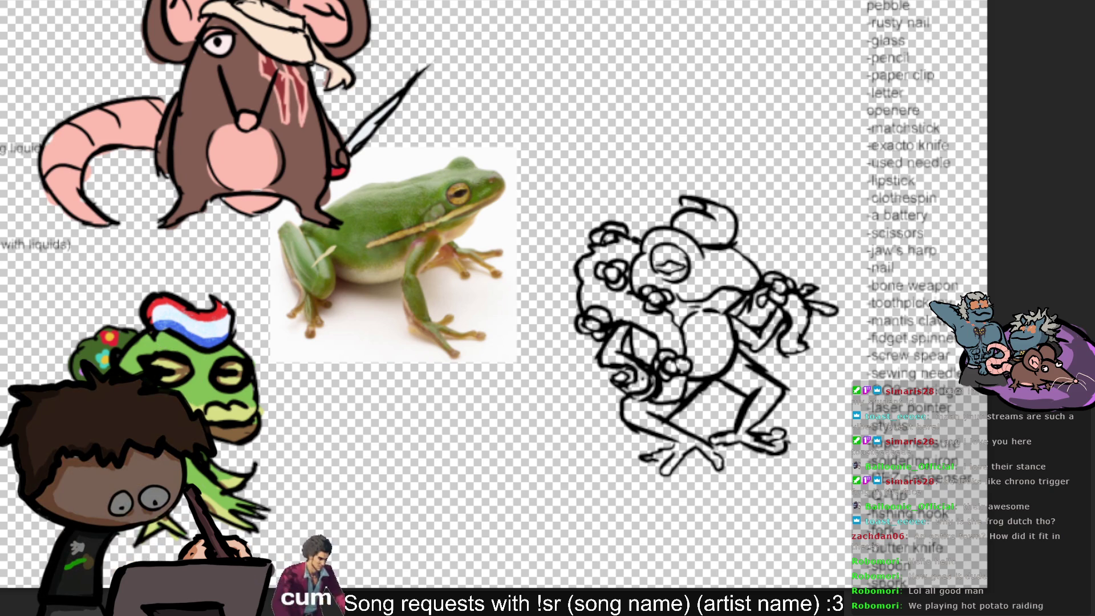
mouse_move(650, 314)
left_mouse_down()
mouse_move(644, 267)
mouse_move(657, 244)
mouse_move(697, 253)
mouse_move(707, 289)
mouse_move(710, 258)
mouse_move(747, 281)
mouse_move(739, 243)
left_mouse_up()
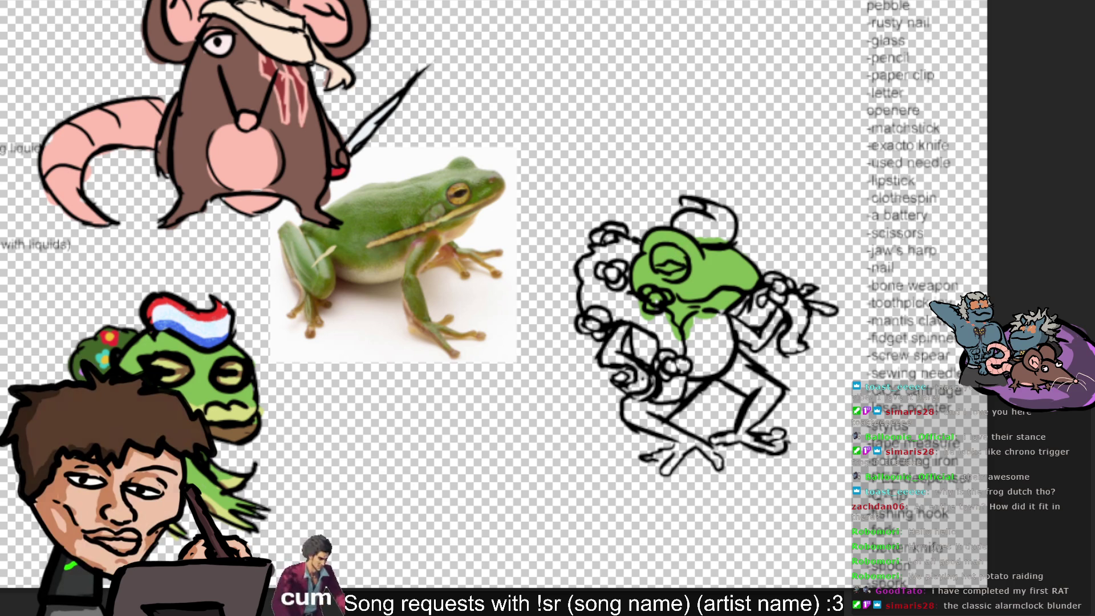
- Fill the lower body and foot with light green and begin the eye in pale yellow-green
left_click_drag(637, 360, 642, 339)
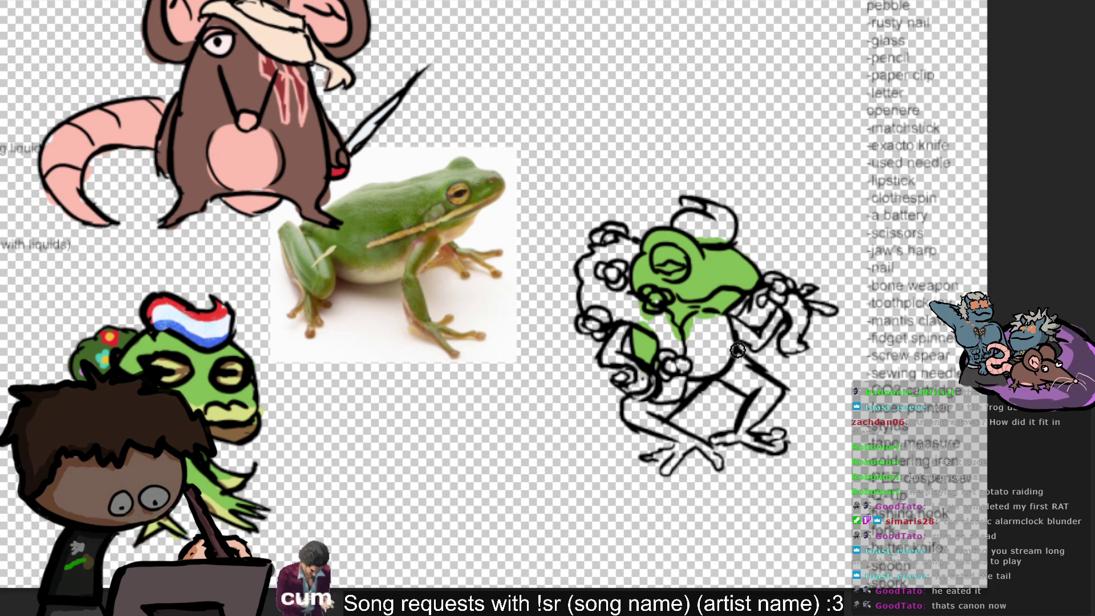
mouse_move(742, 365)
left_mouse_down()
mouse_move(753, 385)
mouse_move(722, 379)
mouse_move(741, 437)
mouse_move(738, 428)
mouse_move(762, 444)
left_mouse_up()
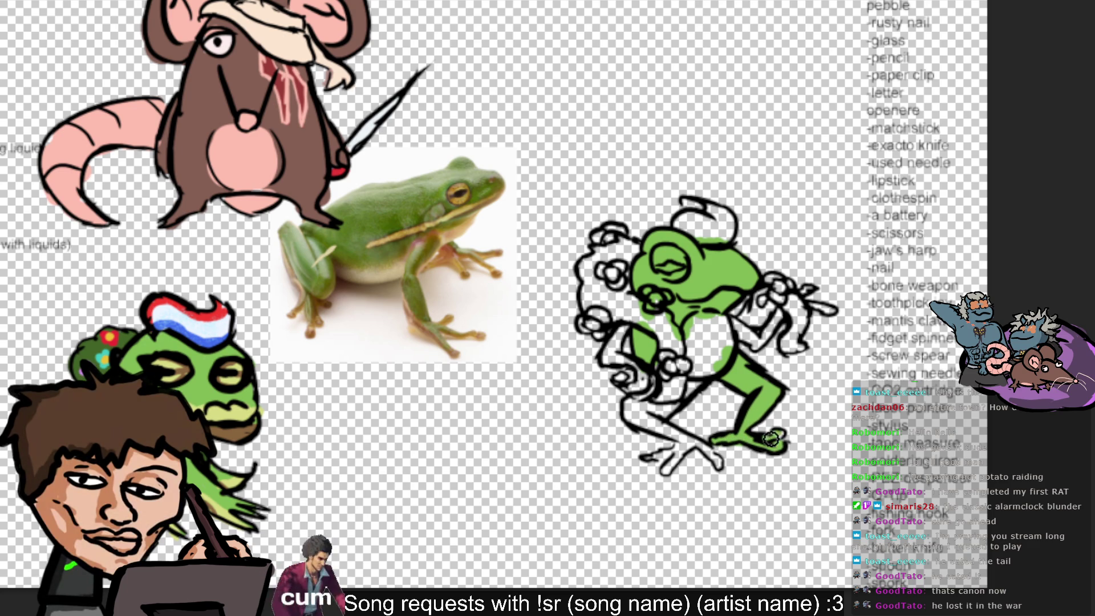
left_click_drag(676, 468, 681, 453)
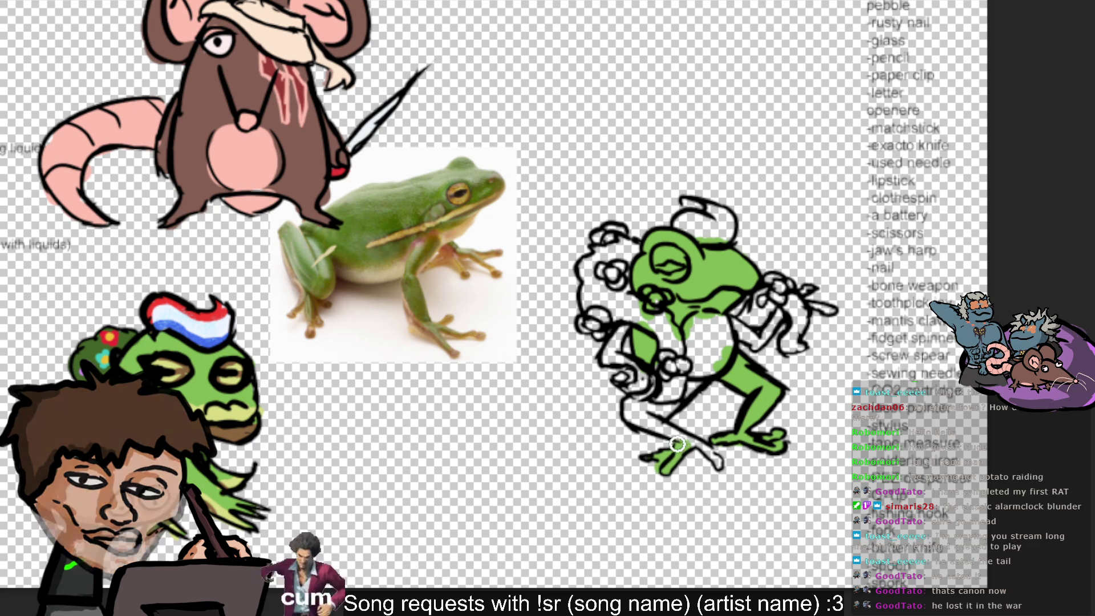
mouse_move(681, 454)
left_mouse_down()
mouse_move(694, 445)
mouse_move(654, 468)
mouse_move(631, 408)
mouse_move(669, 449)
left_mouse_up()
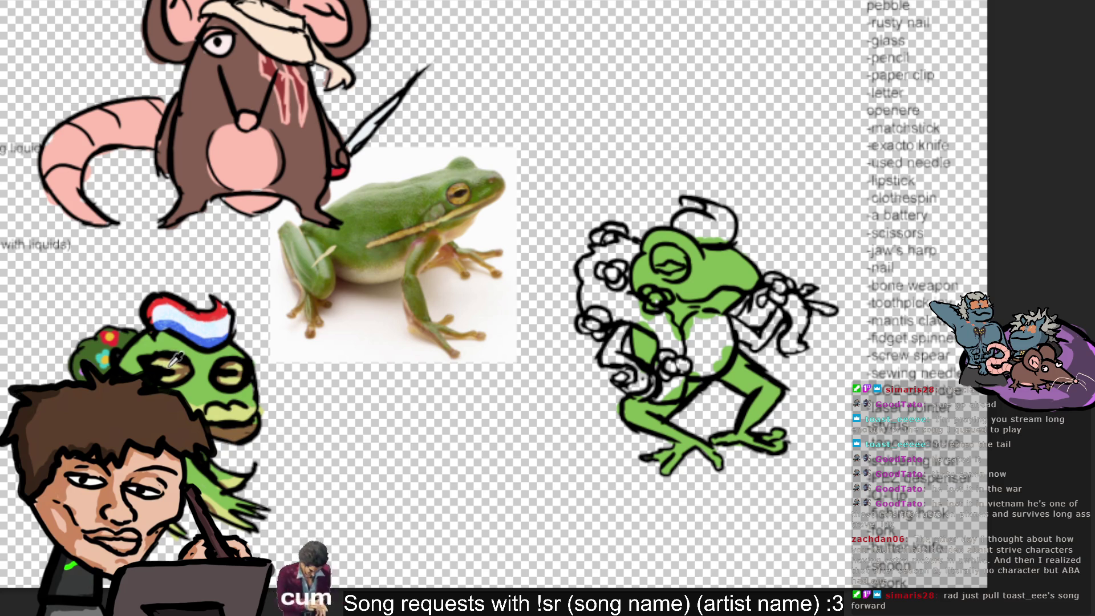
left_click_drag(659, 254, 678, 265)
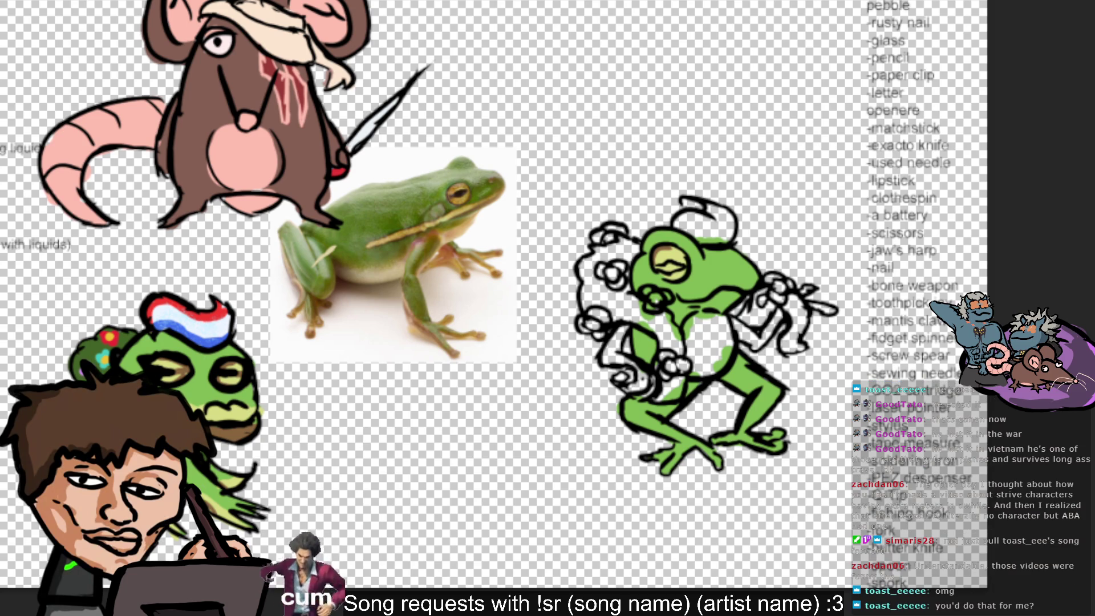
- Sample the reference frog's eye colour and repaint the drawn frog's eye with it
left_click(690, 275)
left_click(662, 251)
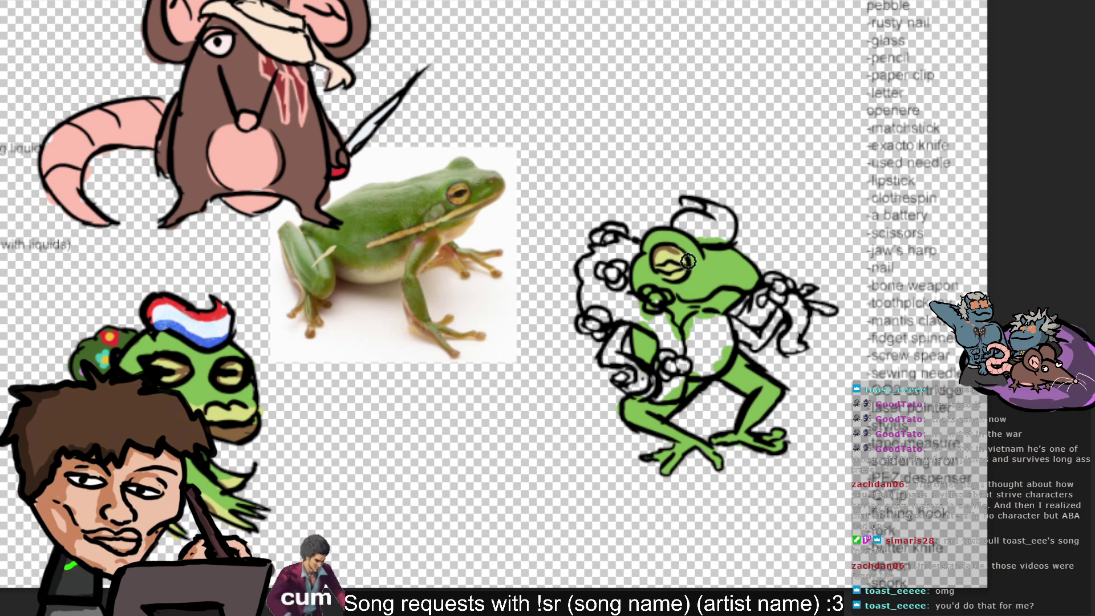
left_click_drag(674, 251, 682, 268)
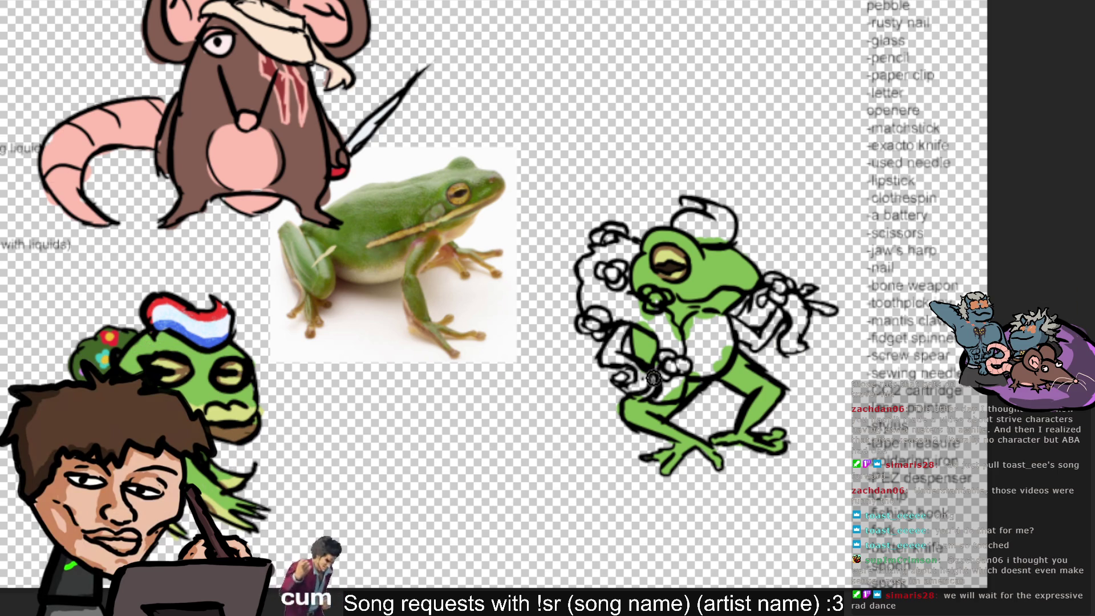
- Paint the frog's belly area pale yellow
left_click_drag(699, 366, 715, 329)
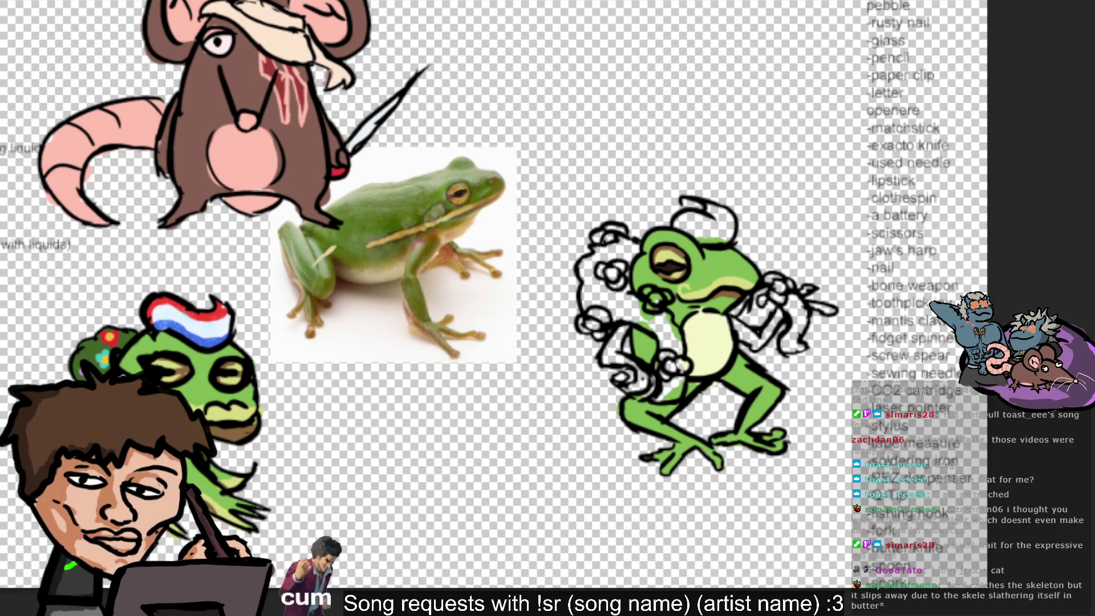
- Brush dark green over the frog's back and left-side bubble clusters, leaving the loops white
mouse_move(589, 302)
left_mouse_down()
mouse_move(602, 290)
mouse_move(625, 300)
mouse_move(663, 347)
left_mouse_up()
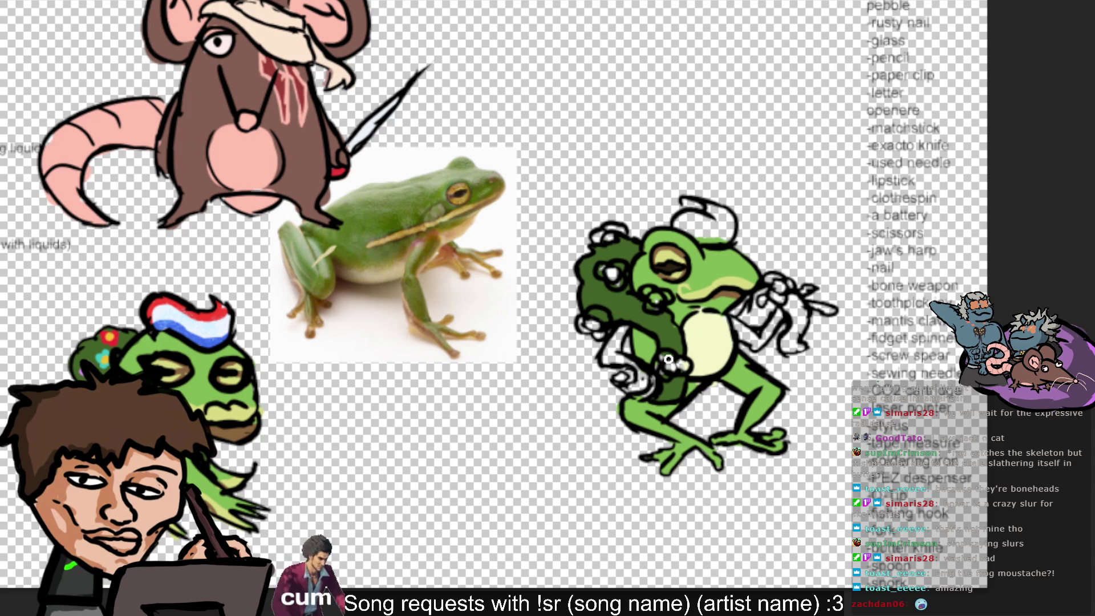
key("b")
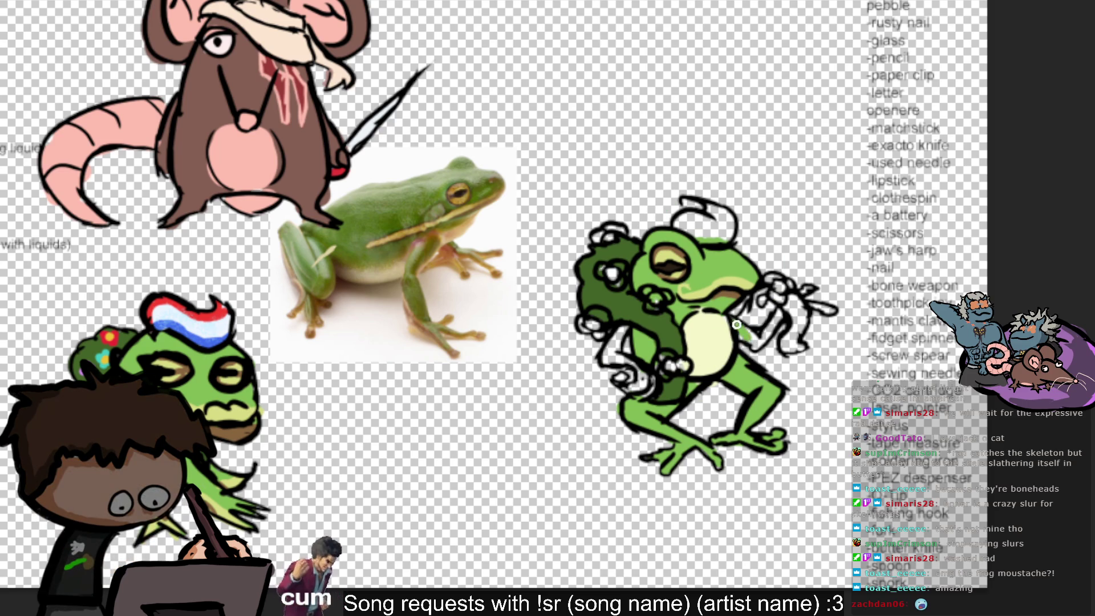
- Eyedrop the dark green from the frog's back and fill the raised hand with it
key("v")
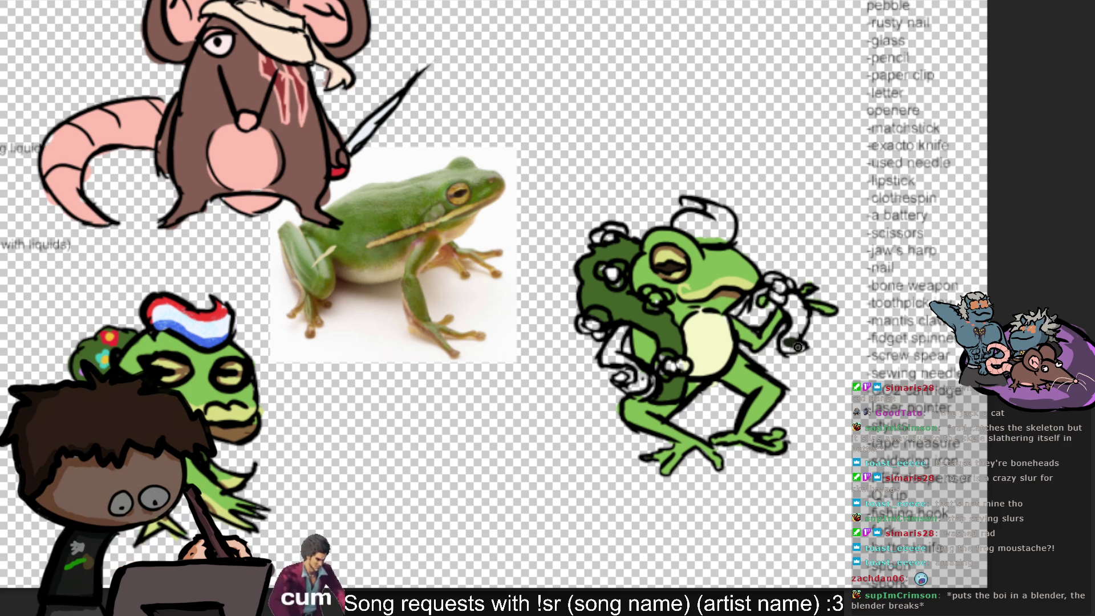
left_click(628, 319, "alt")
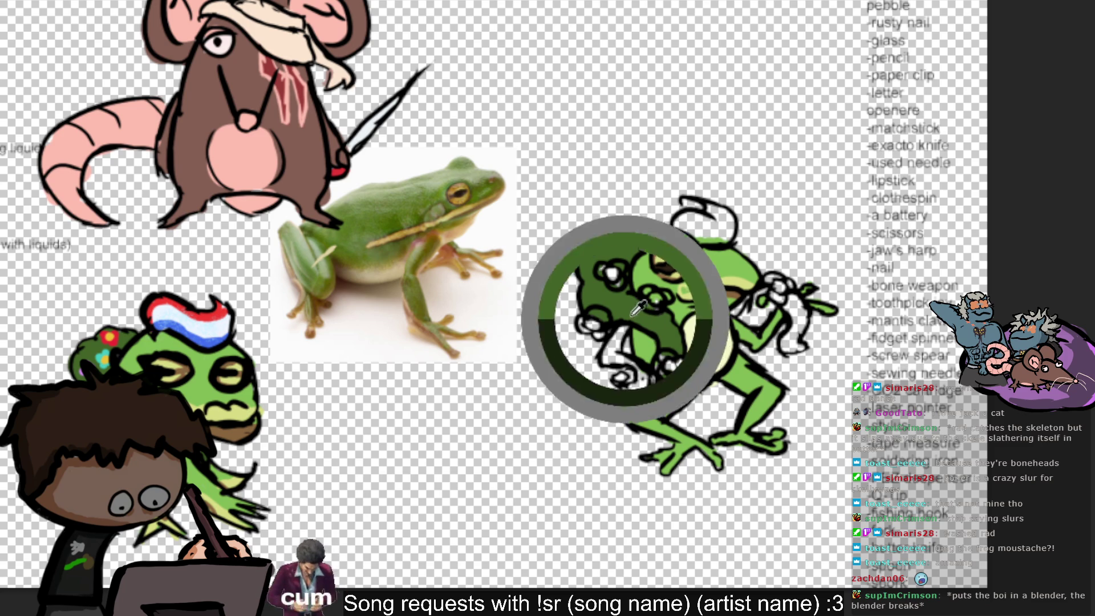
left_click(635, 301, "alt")
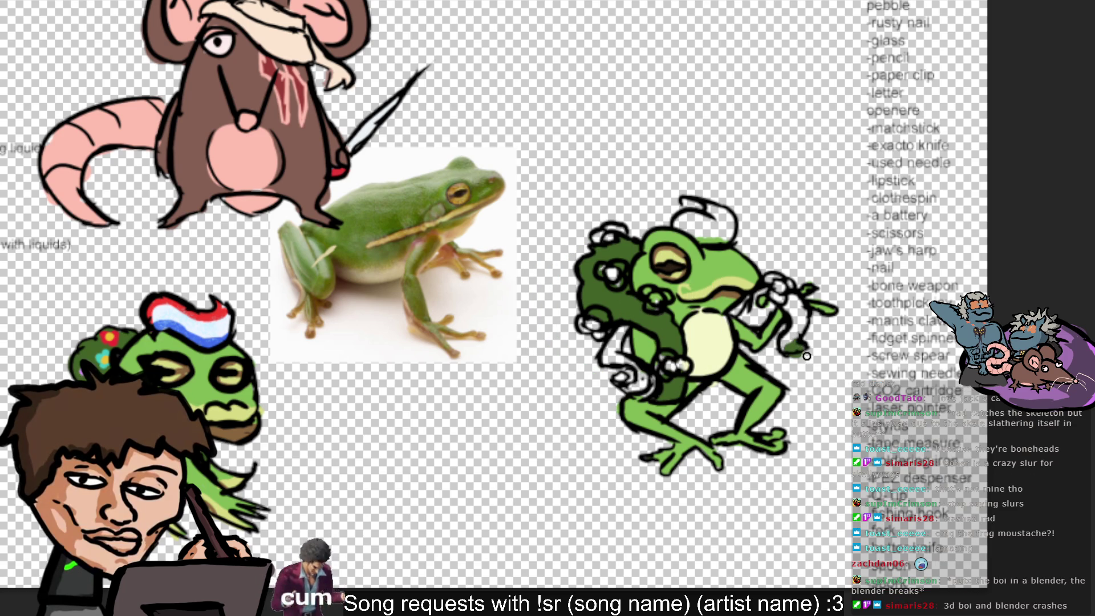
mouse_move(800, 343)
left_mouse_down()
mouse_move(804, 313)
mouse_move(763, 294)
left_mouse_up()
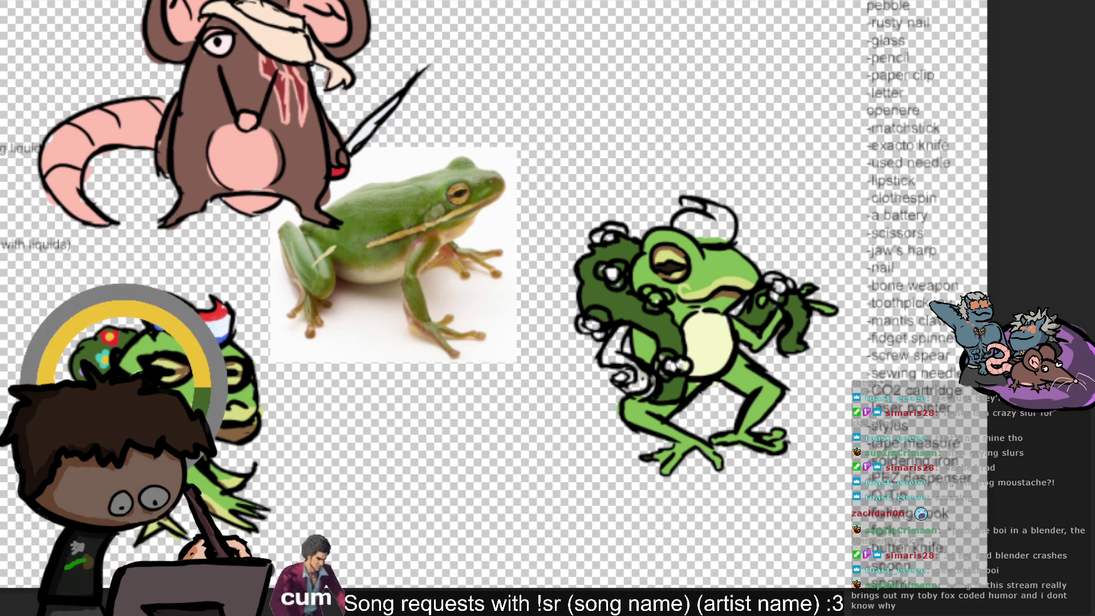
- Dab yellow centres into the bubbles on the head, left edge and hand
left_click(612, 274)
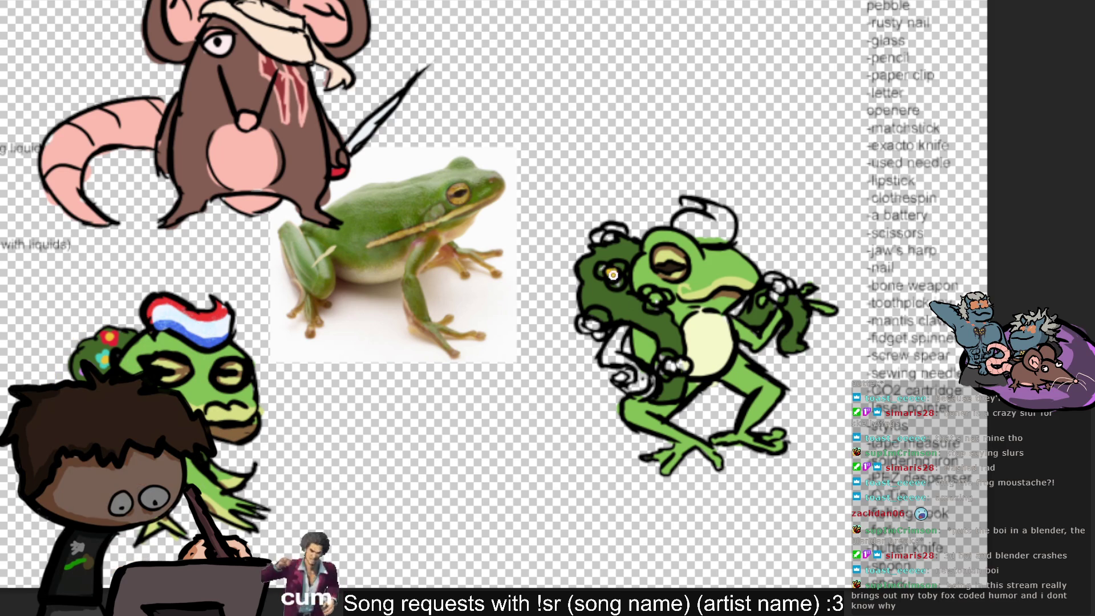
left_click(589, 324)
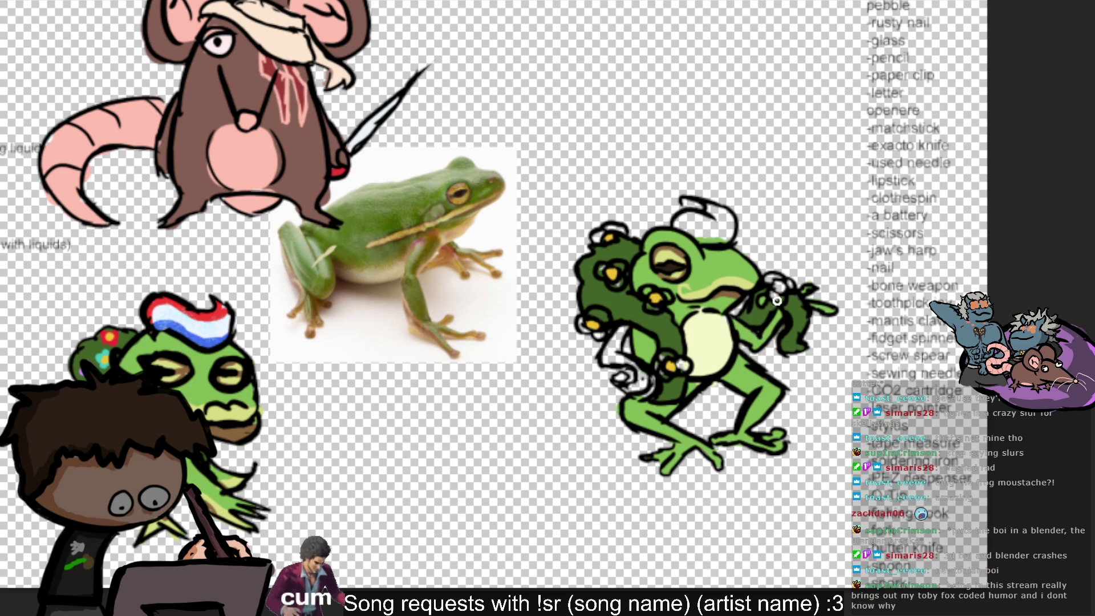
left_click(780, 286)
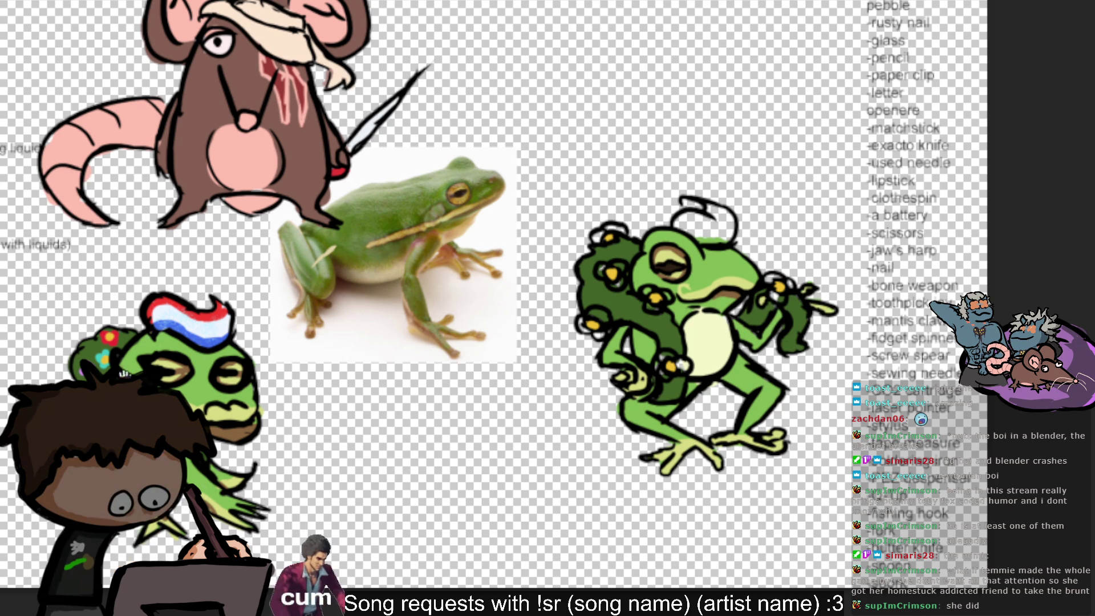
- Sample red from the reference frog's flower and paint a red accent on the top-left bubble
left_click(103, 358, "alt")
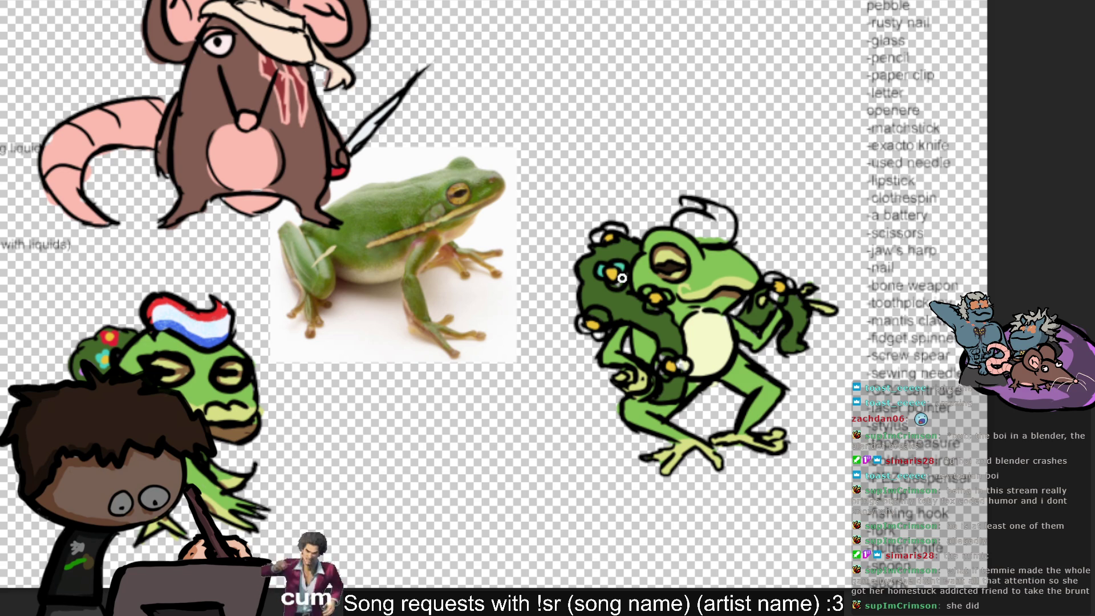
left_click(116, 339, "alt")
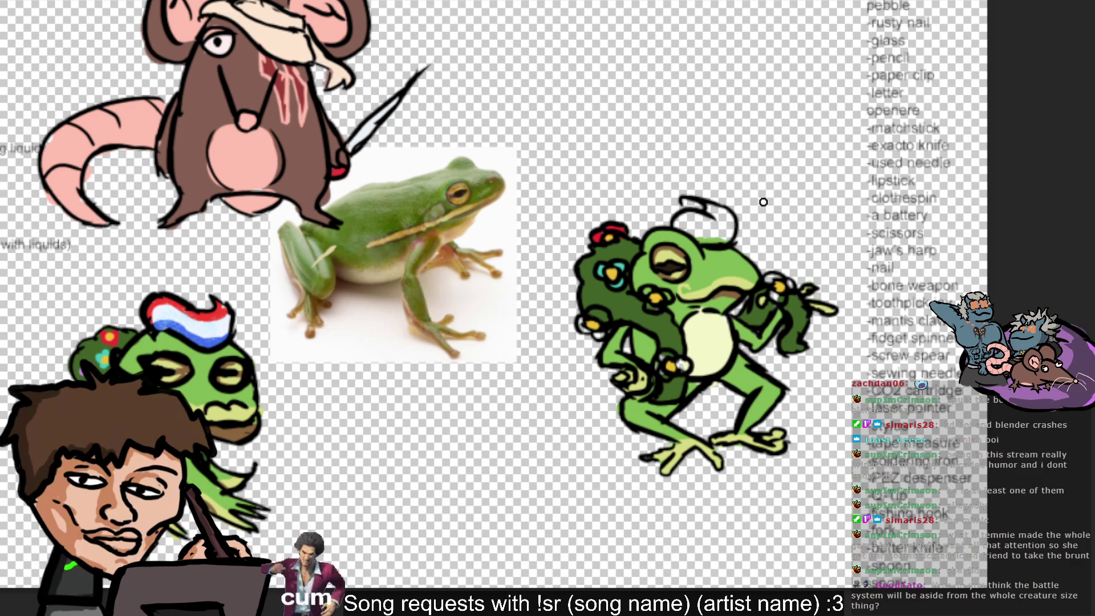
left_click(614, 238)
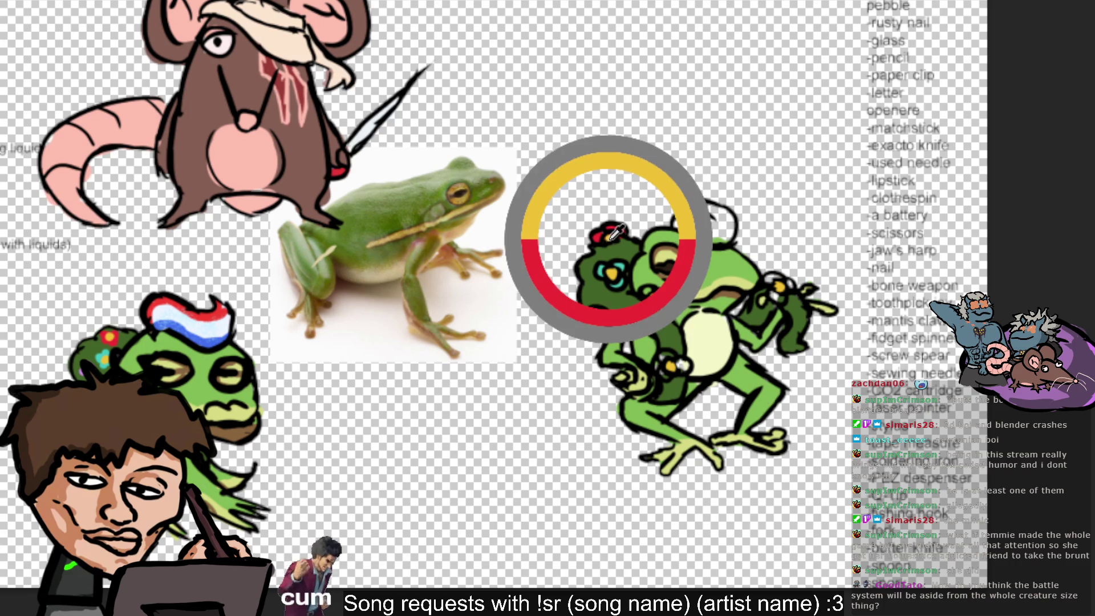
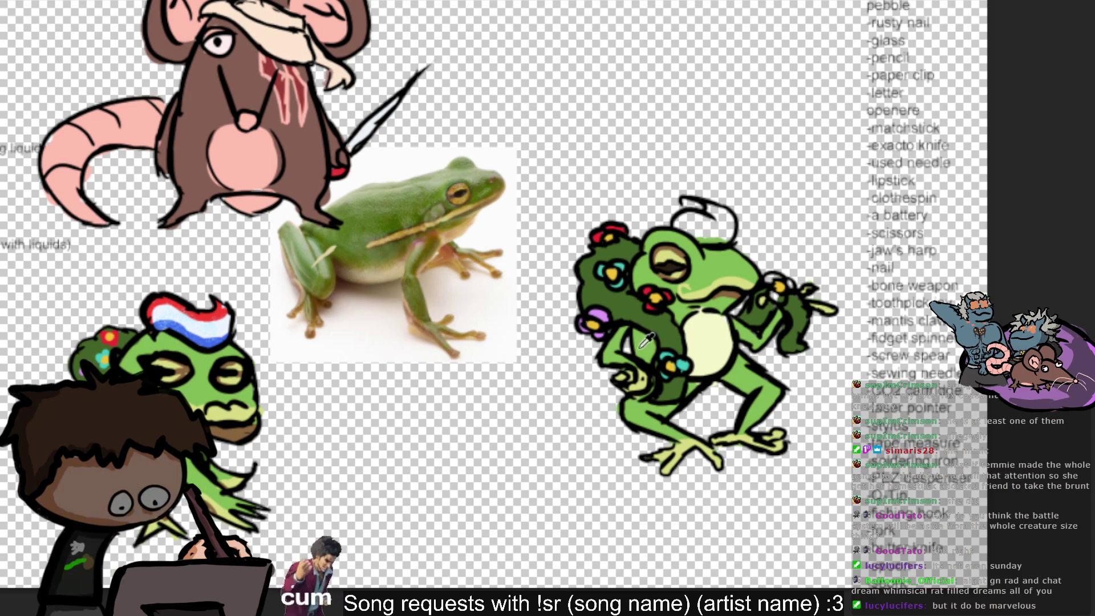
- Sample colours from the left frog's head and flag hat
left_click(599, 314, "alt")
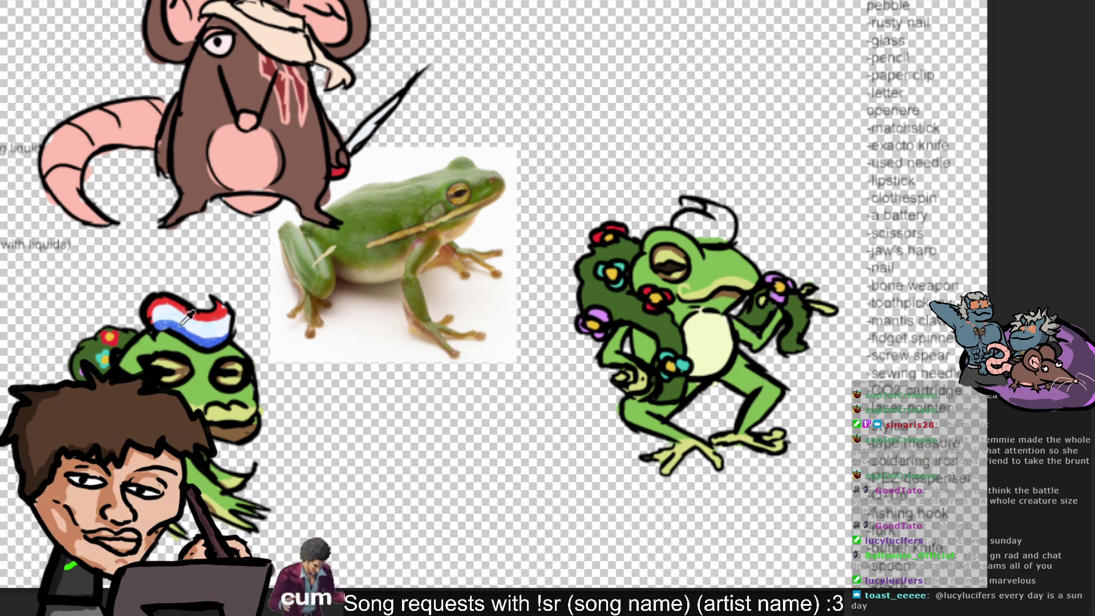
left_click(158, 299)
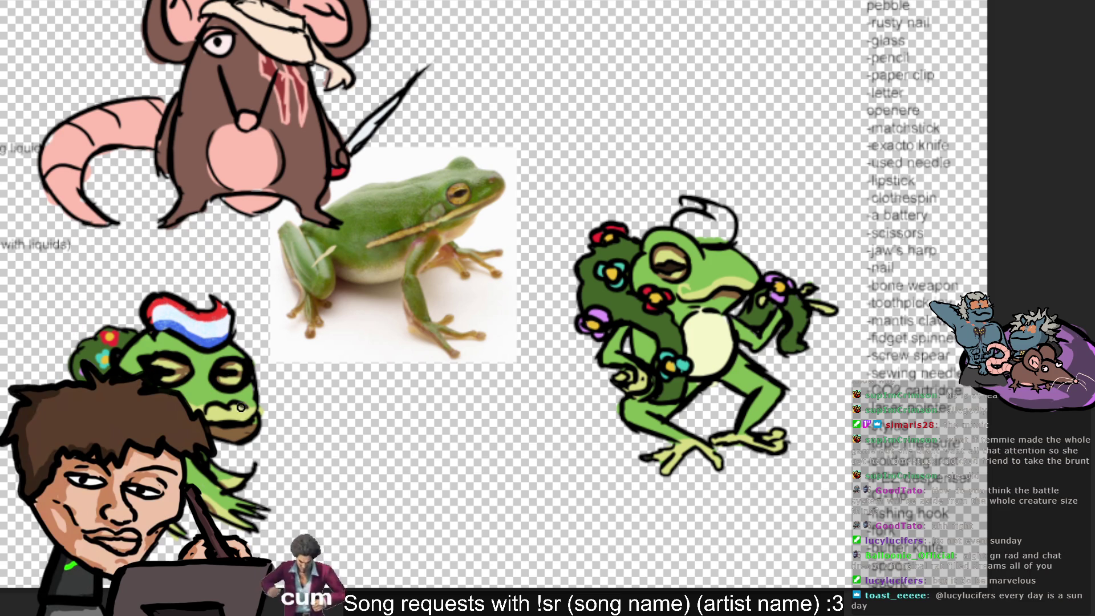
left_click(199, 323)
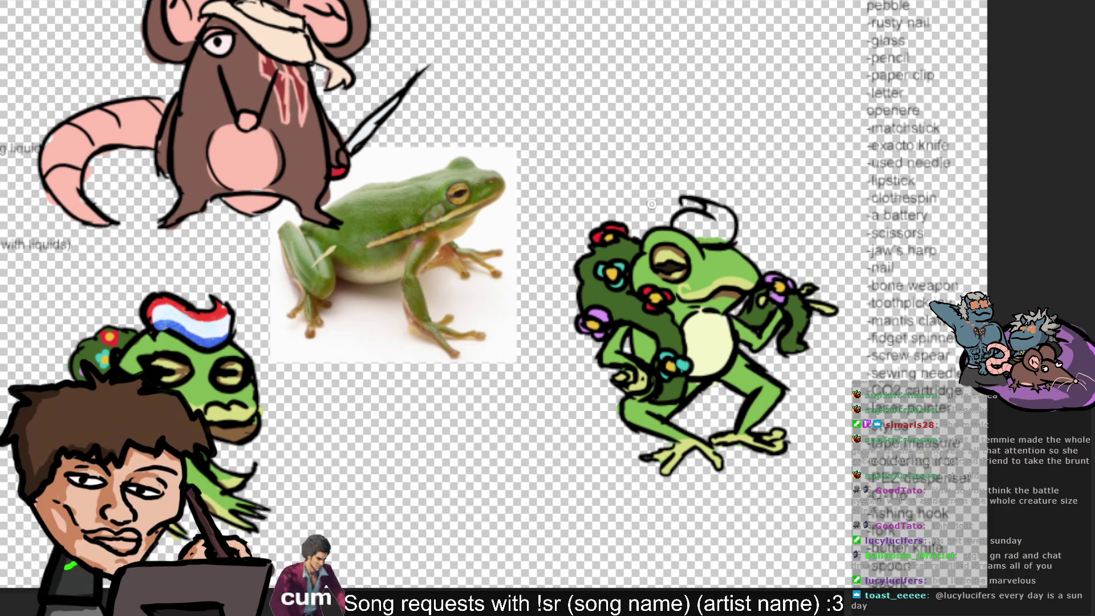
- Paint the right frog's hat with white, then a blue lower stripe and a red left stripe
left_click(684, 221)
left_click_drag(676, 222, 695, 223)
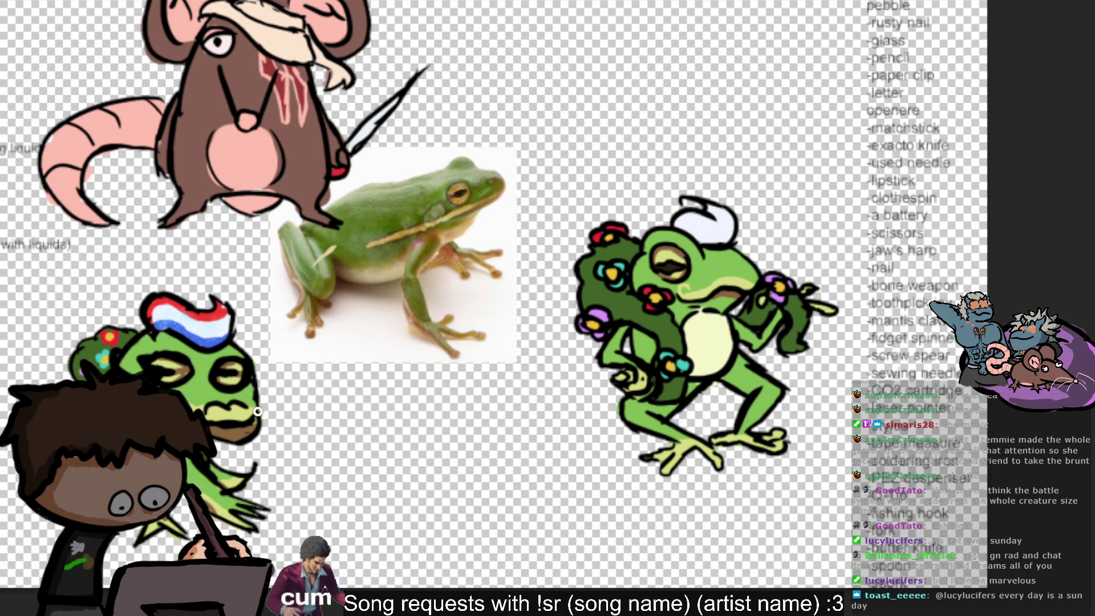
left_click(195, 339, "alt")
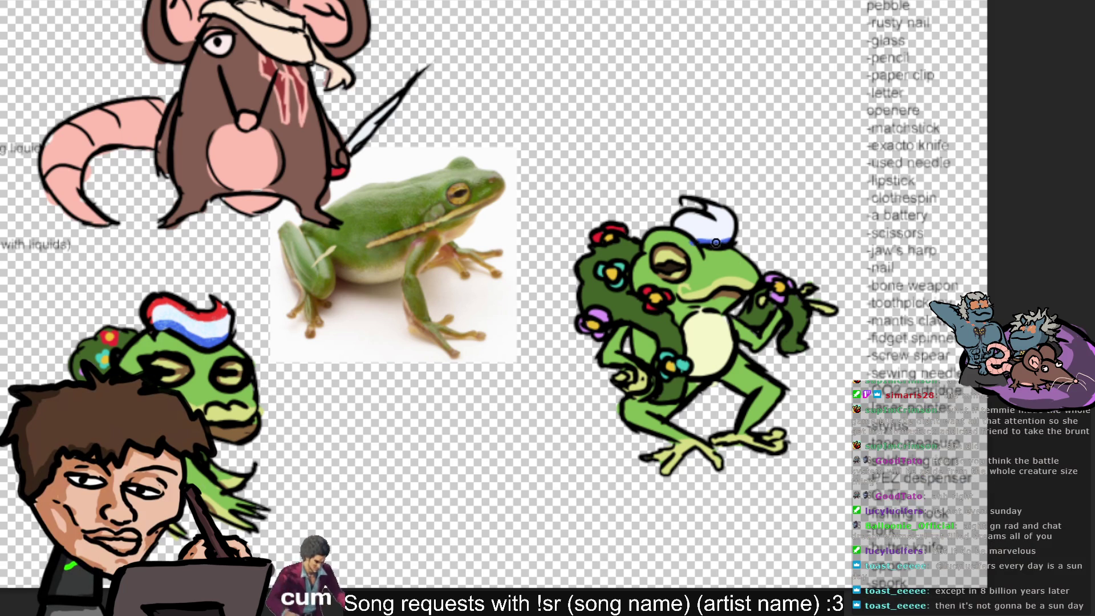
mouse_move(698, 240)
left_mouse_down()
mouse_move(724, 242)
mouse_move(709, 231)
left_mouse_up()
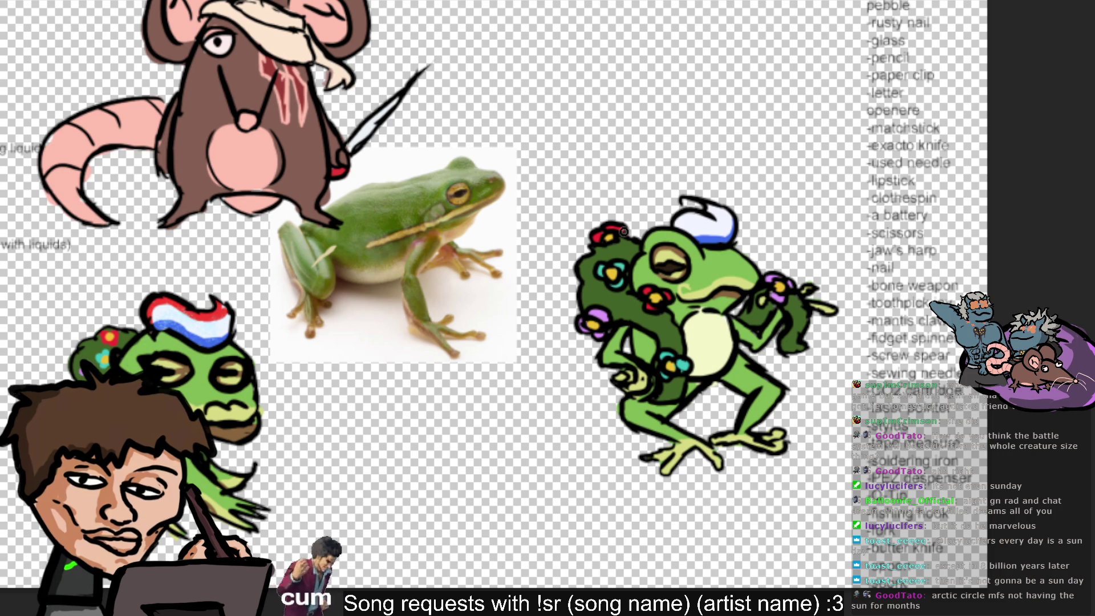
mouse_move(677, 226)
left_mouse_down()
mouse_move(709, 221)
mouse_move(682, 218)
left_mouse_up()
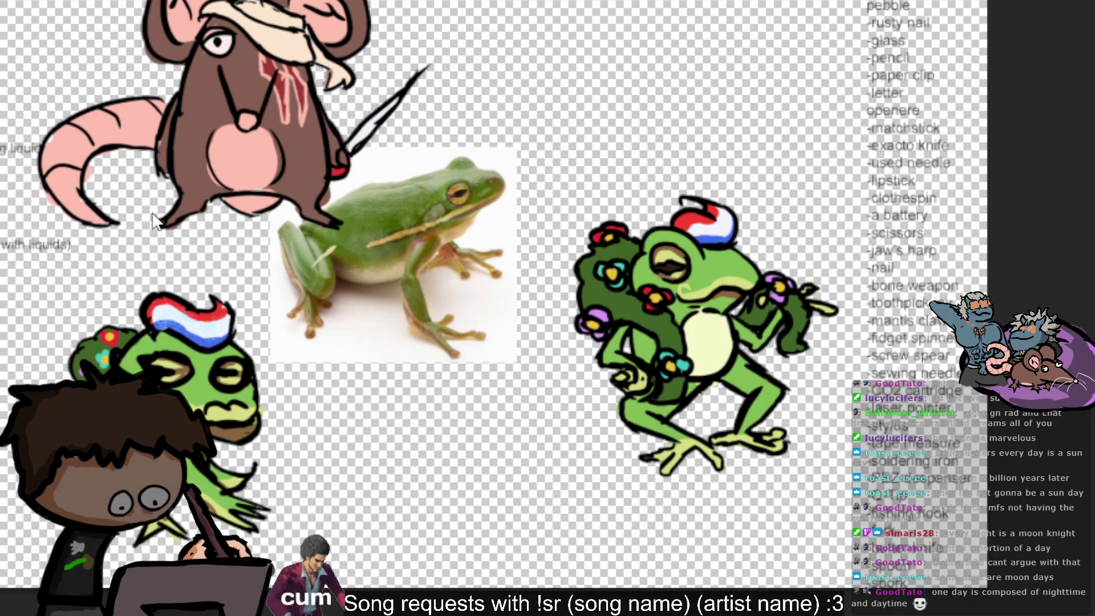
- Flip the right frog, pull its top-right corner inward with a free transform, then flip it back
key("h")
key("h")
key("h")
key("h")
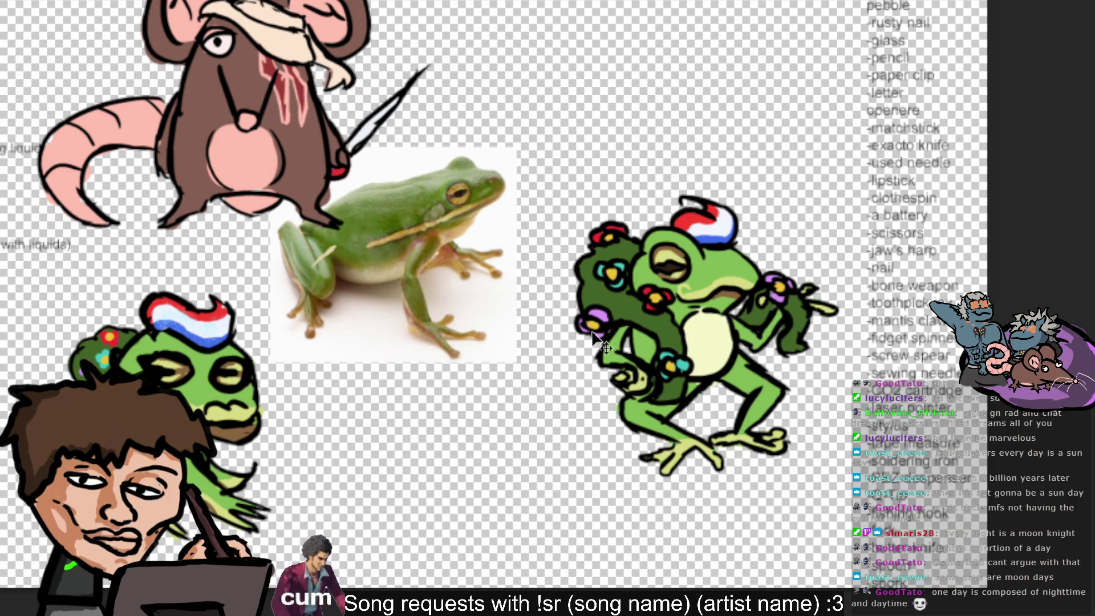
key("h")
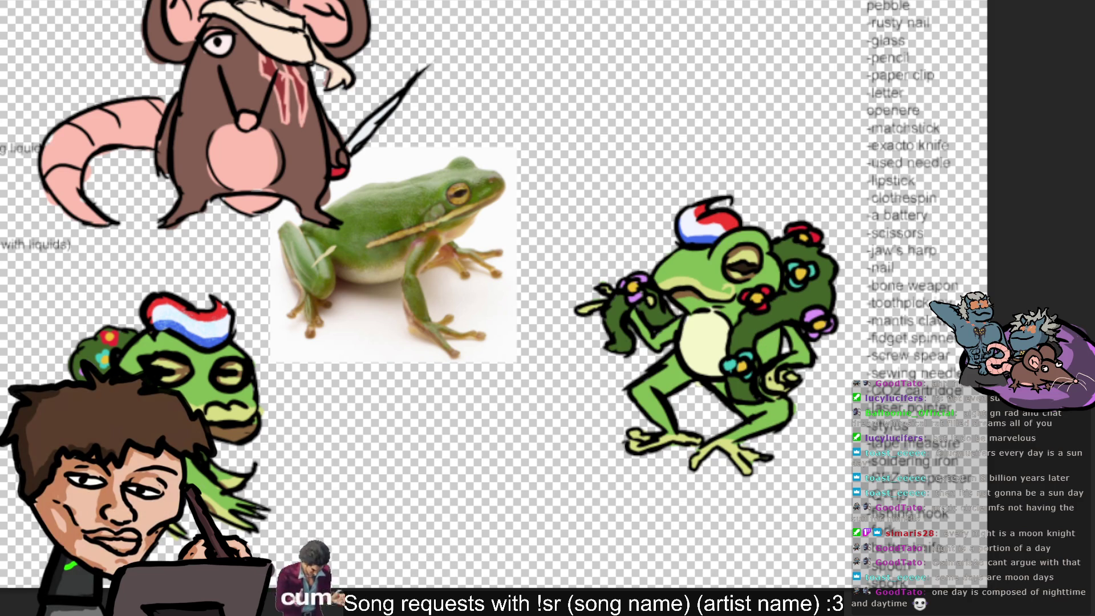
key("ctrl+t")
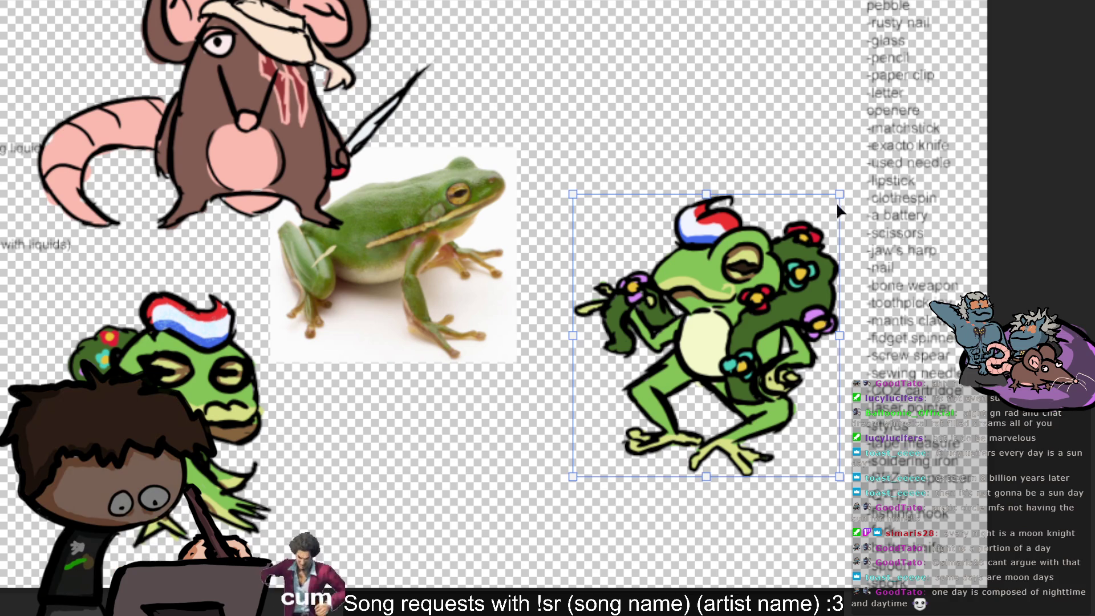
left_click_drag(840, 195, 812, 190)
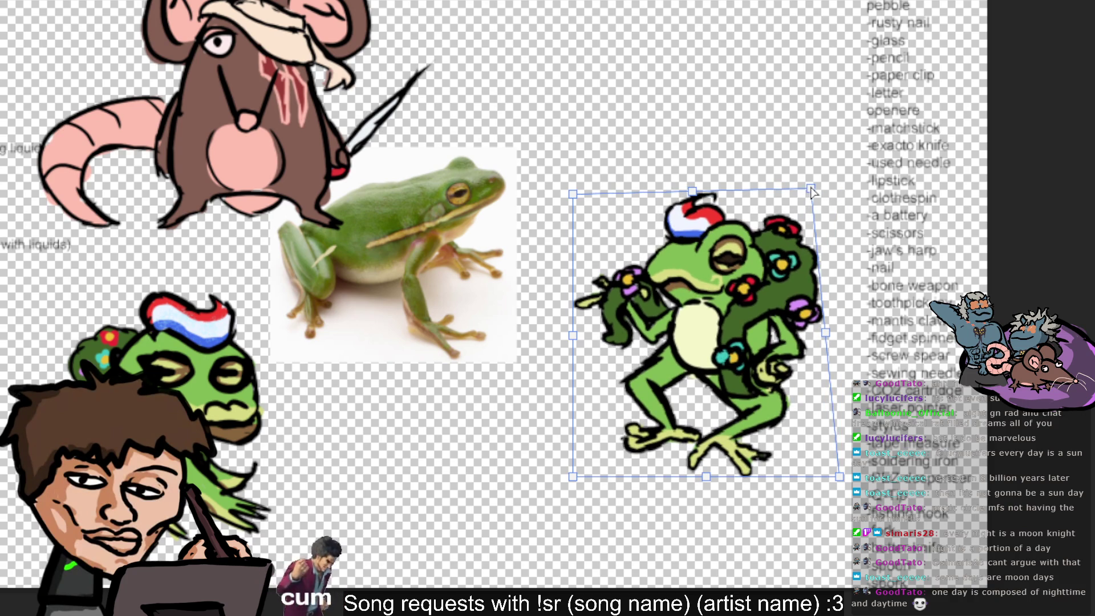
key("Return")
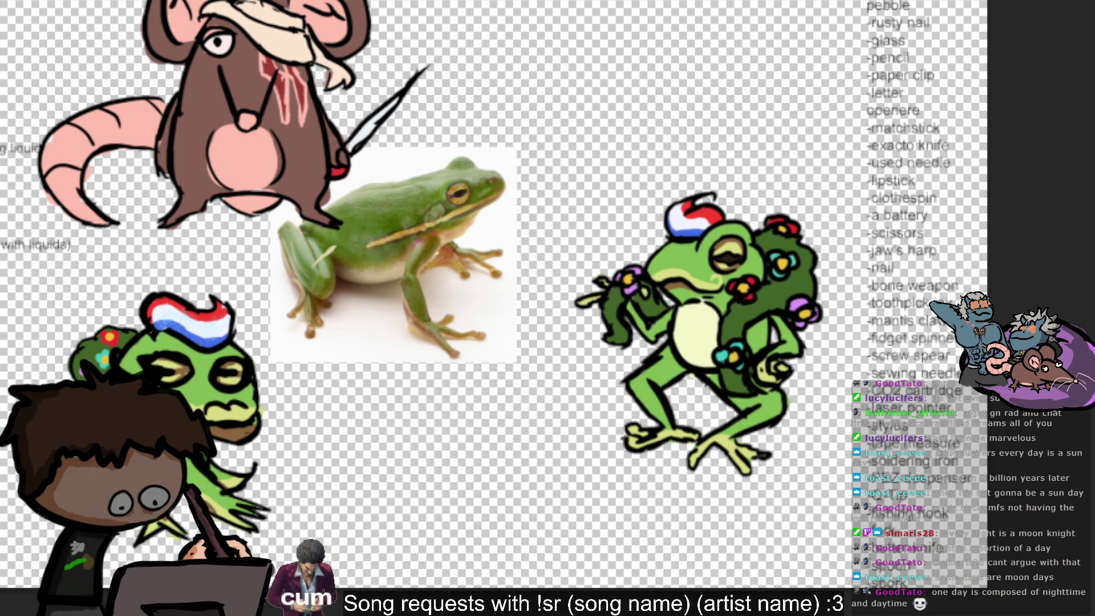
key("h")
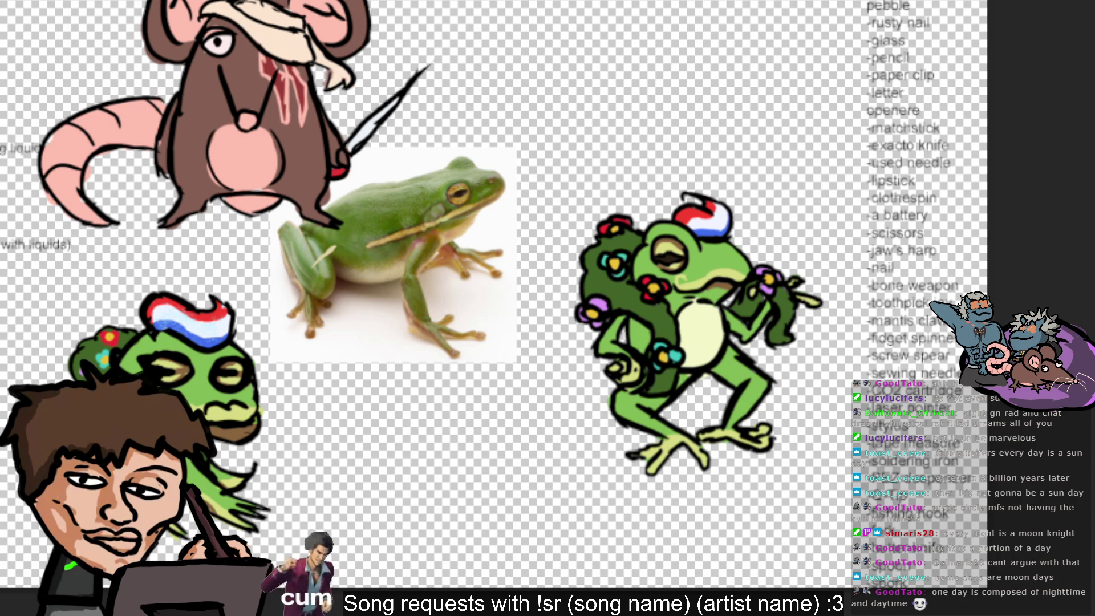
key("ctrl+z")
key("ctrl+z")
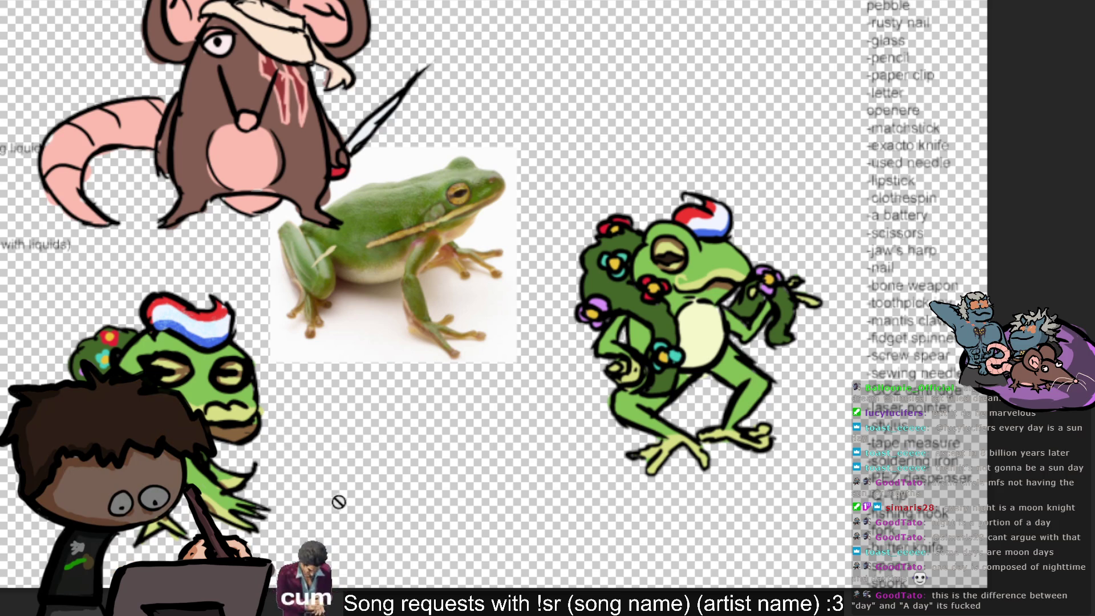
scroll(289, 472, "down", 1)
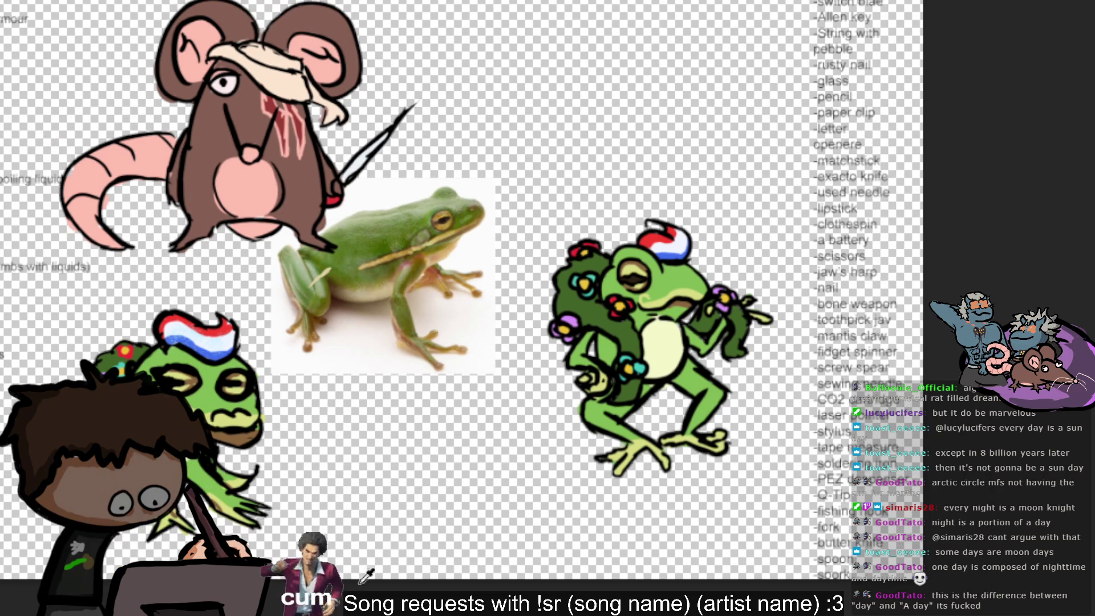
scroll(530, 608, "down", 2)
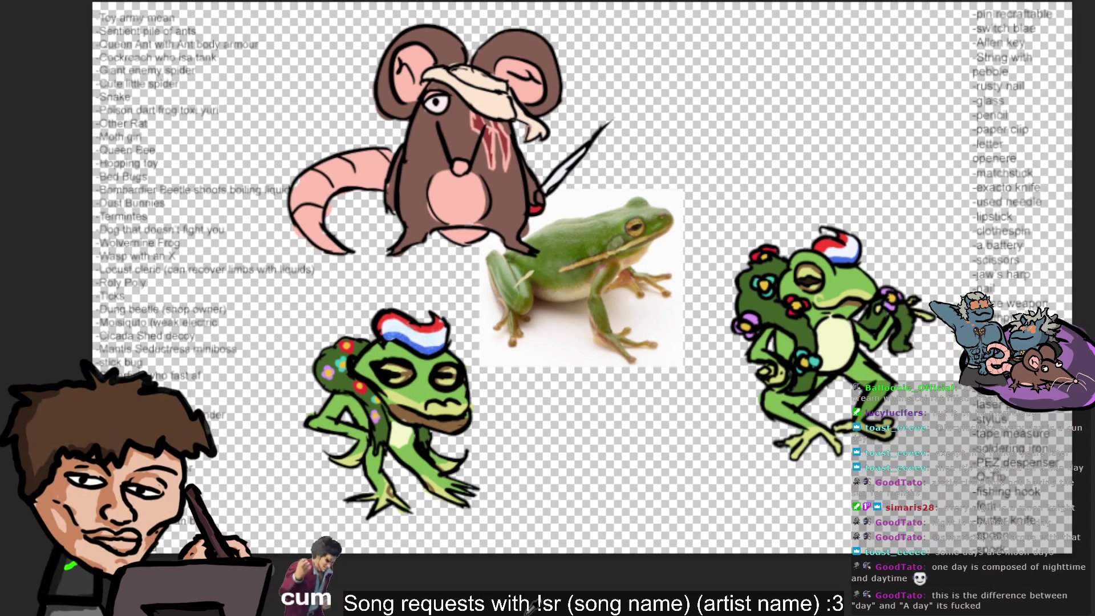
scroll(588, 597, "up", 1)
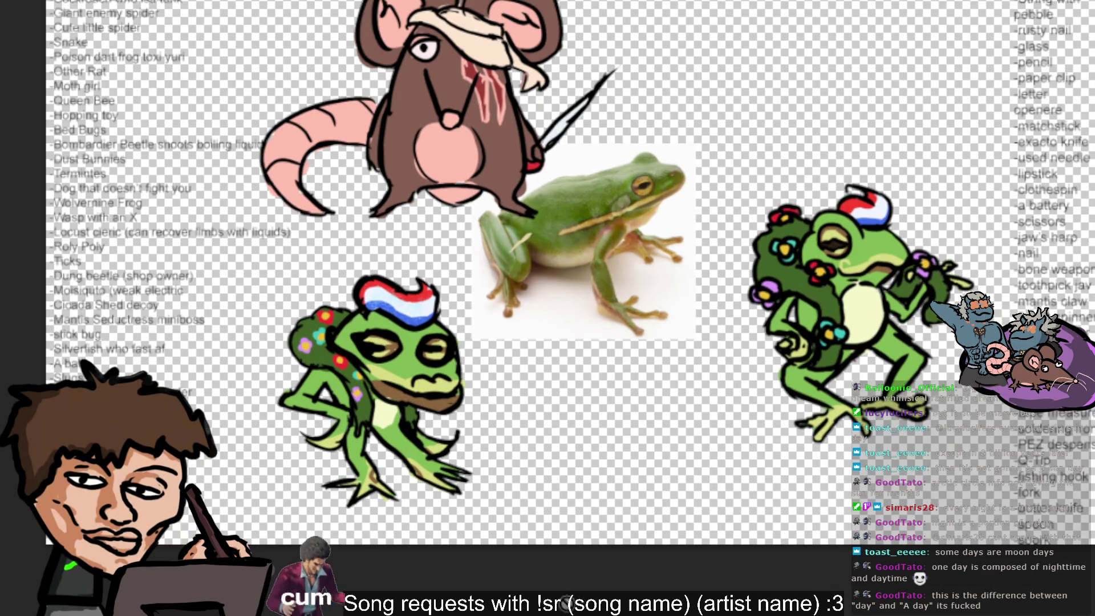
scroll(547, 594, "up", 1)
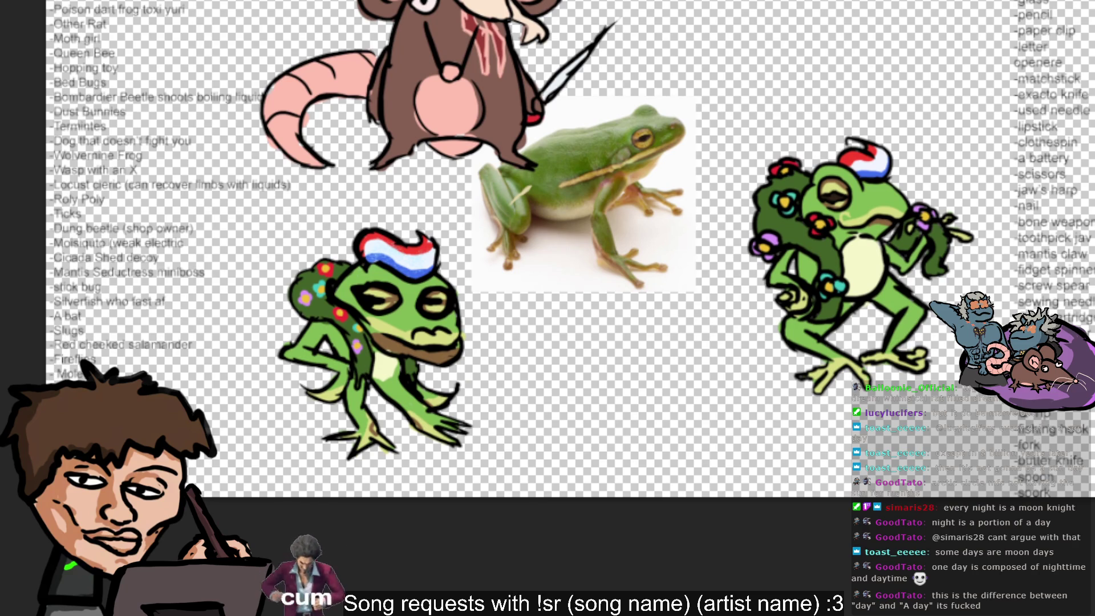
scroll(550, 249, "right", 1)
scroll(550, 249, "right", 1)
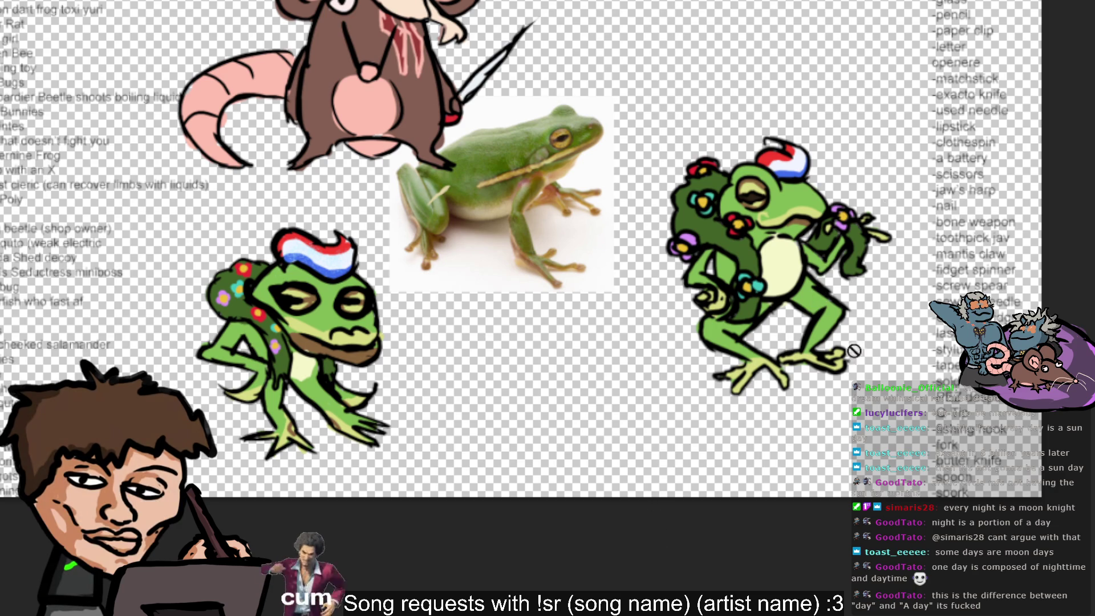
scroll(728, 317, "up", 1)
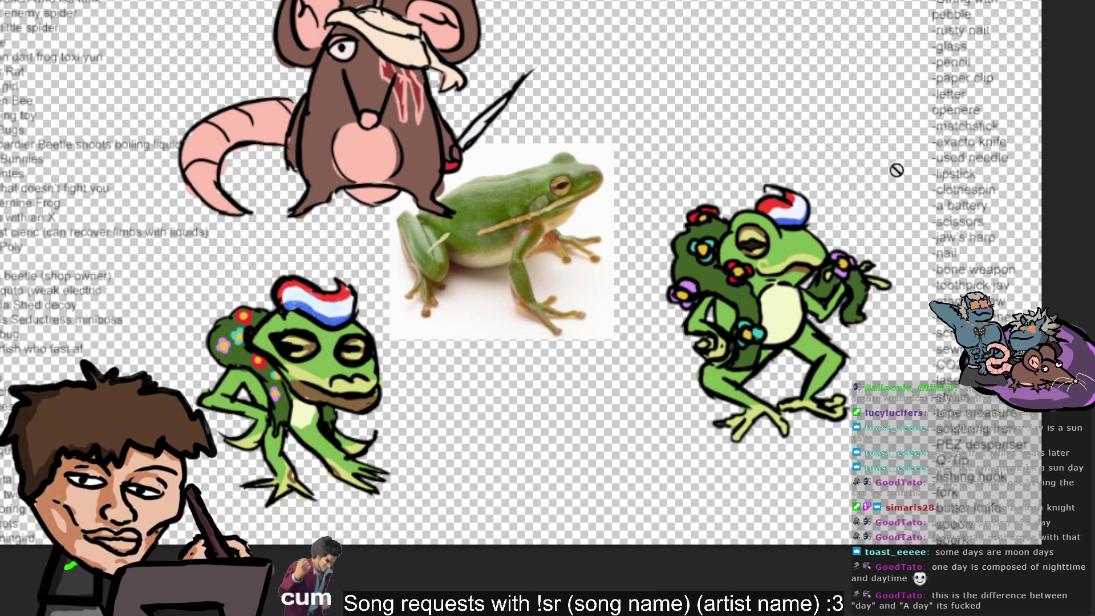